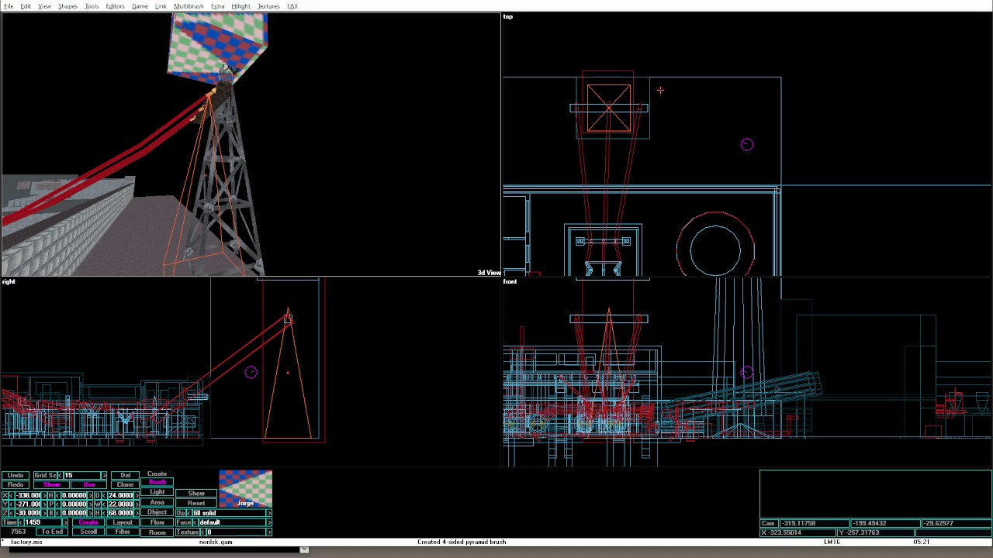
Enlarge and raise the tower pyramid to 24 × 24 × 100 and give it the ironrock texture.
key(Up)
key(Up)
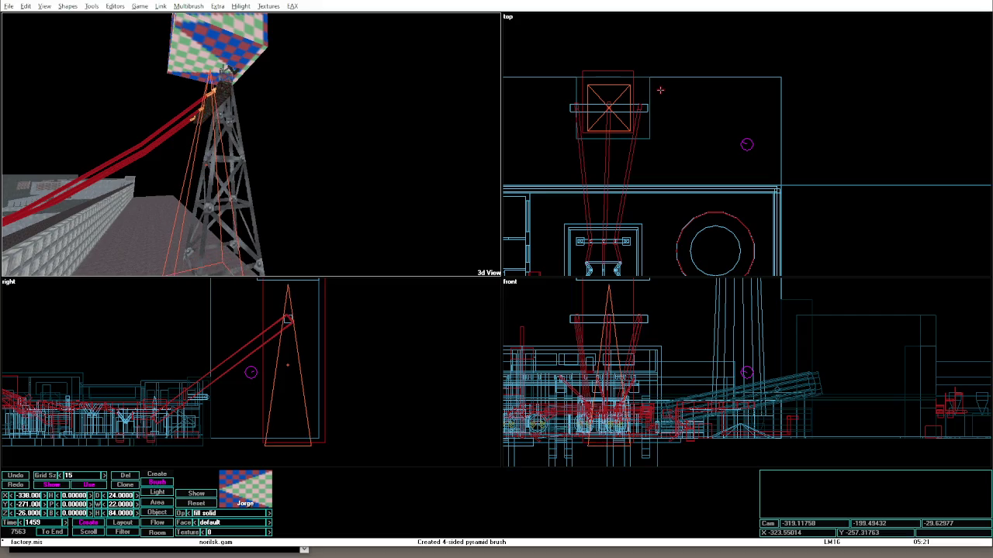
key(Up)
key(Up)
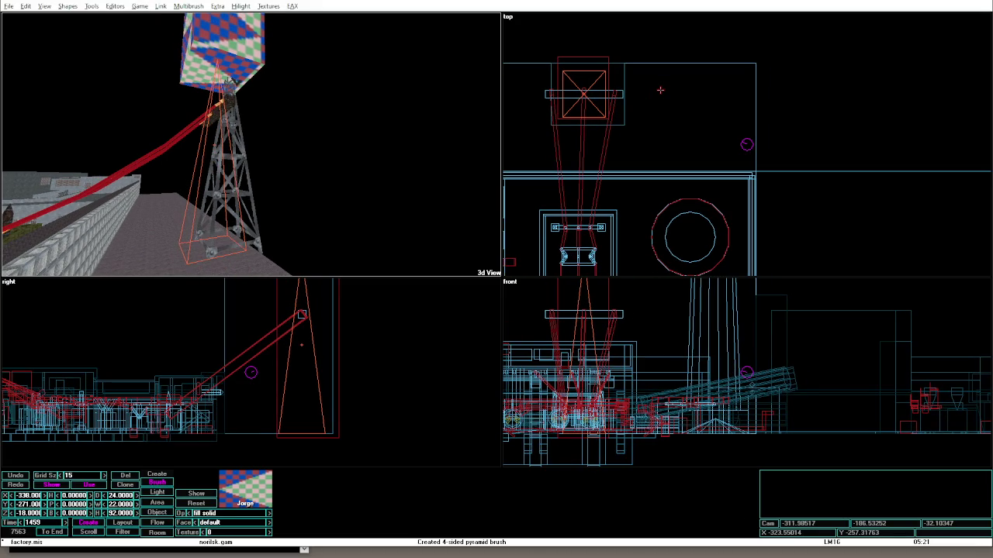
key(shift+Up)
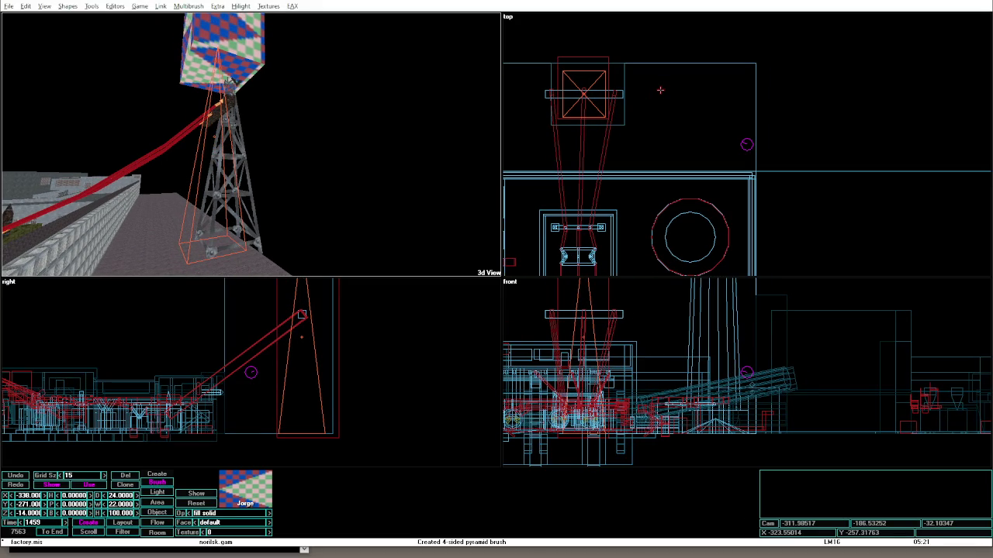
key(Right)
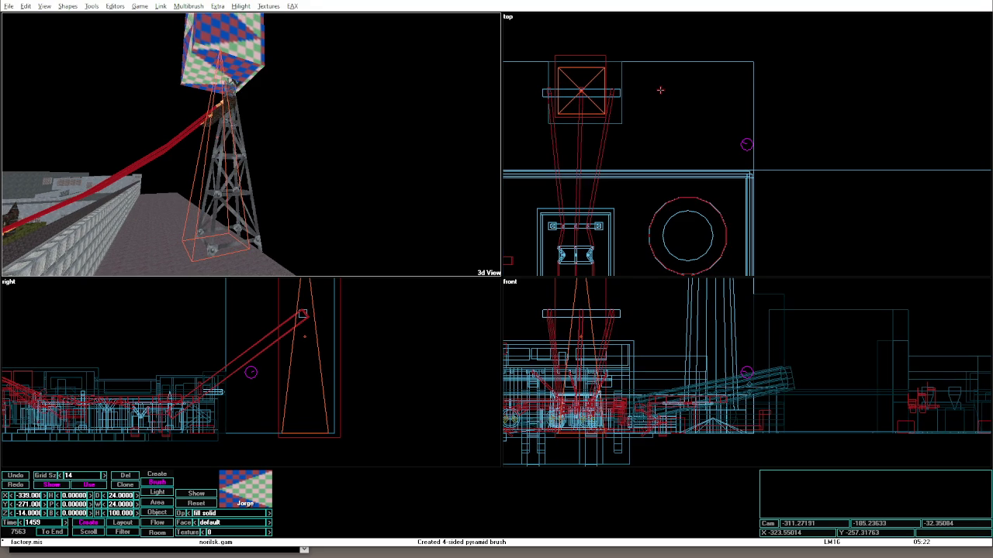
key(Up)
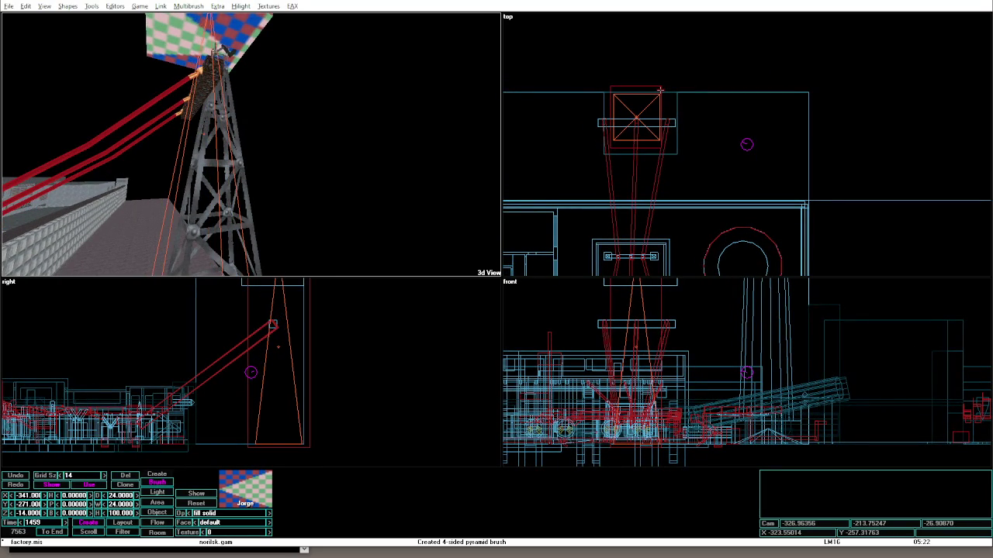
key(Right)
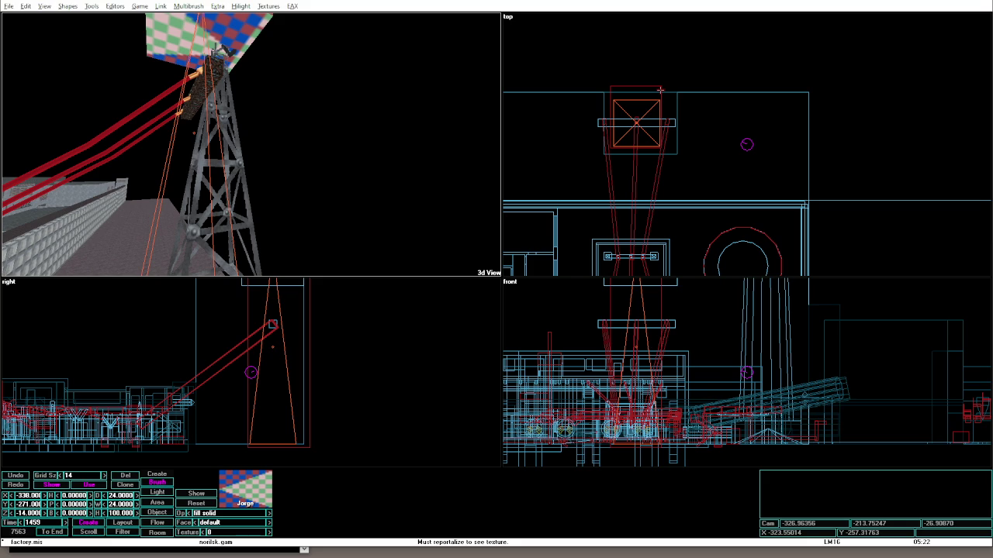
key(8)
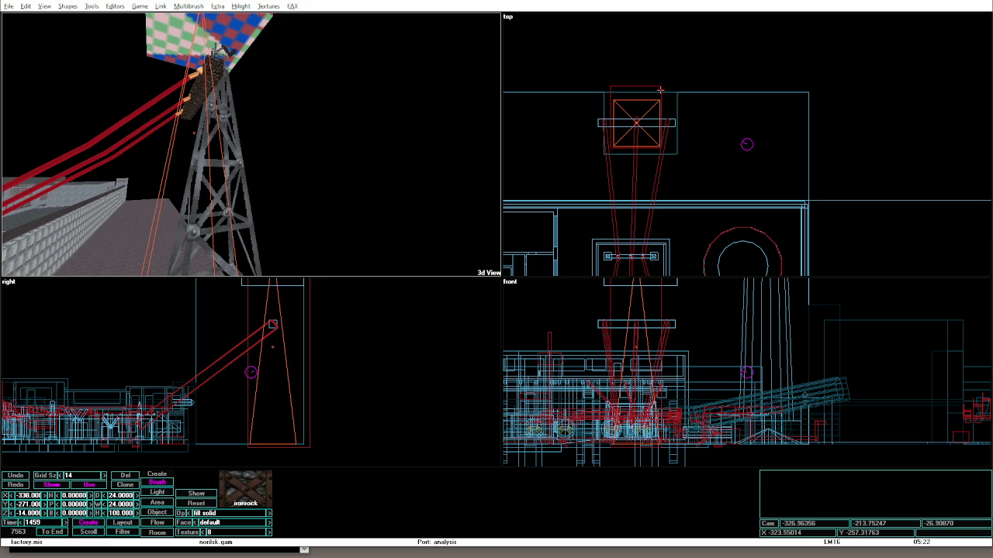
Reset the tower's ironrock texture alignment so it tiles evenly, checking it in game mode before and after.
key(alt+g)
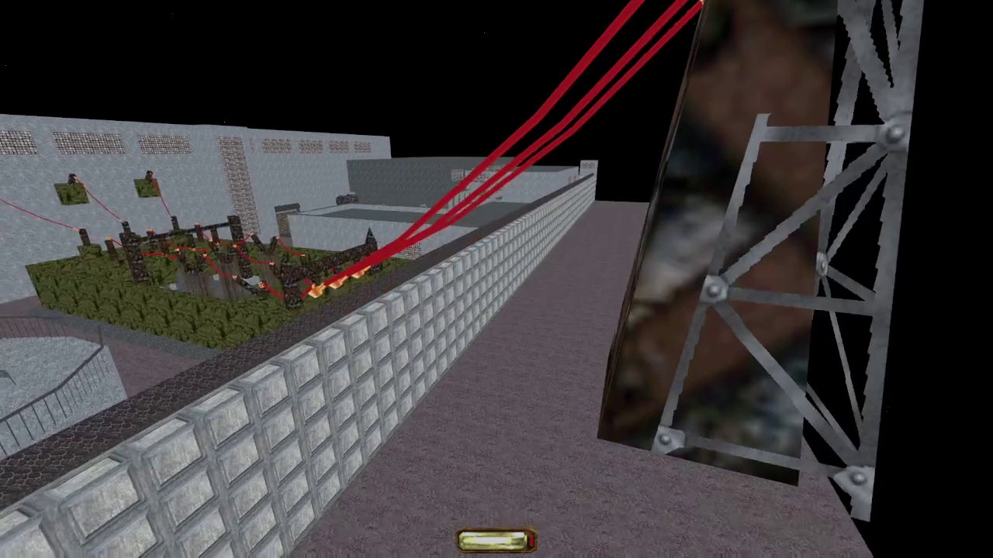
key(alt+e)
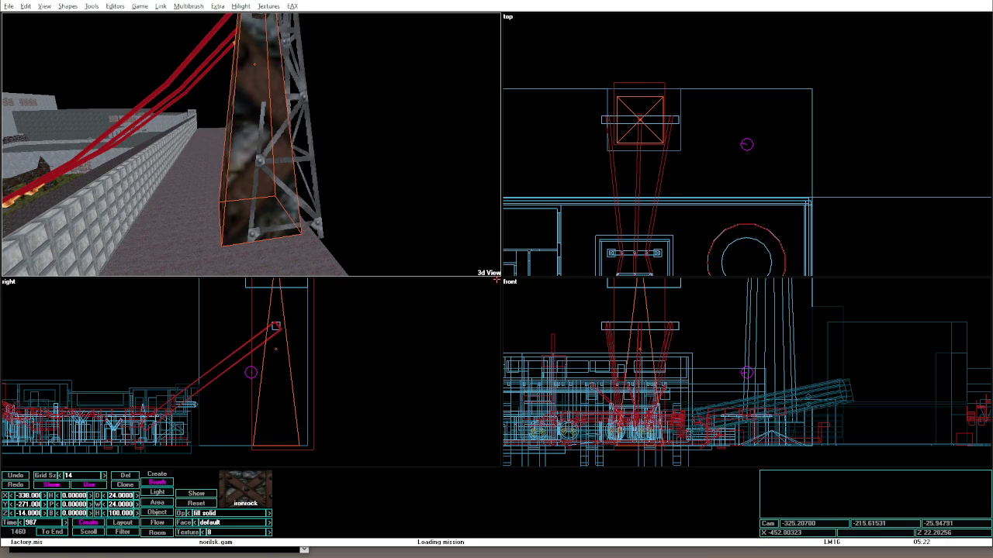
click(225, 496)
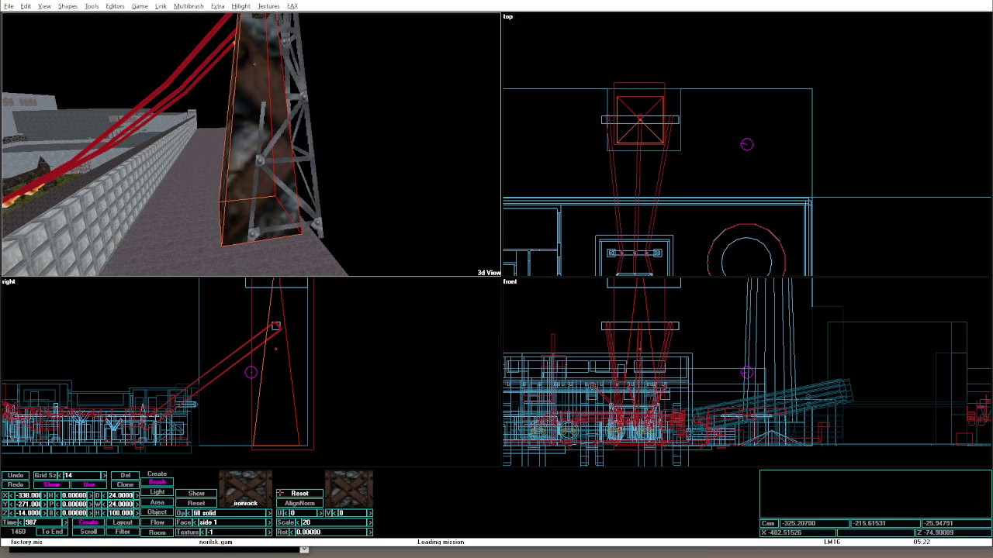
click(281, 494)
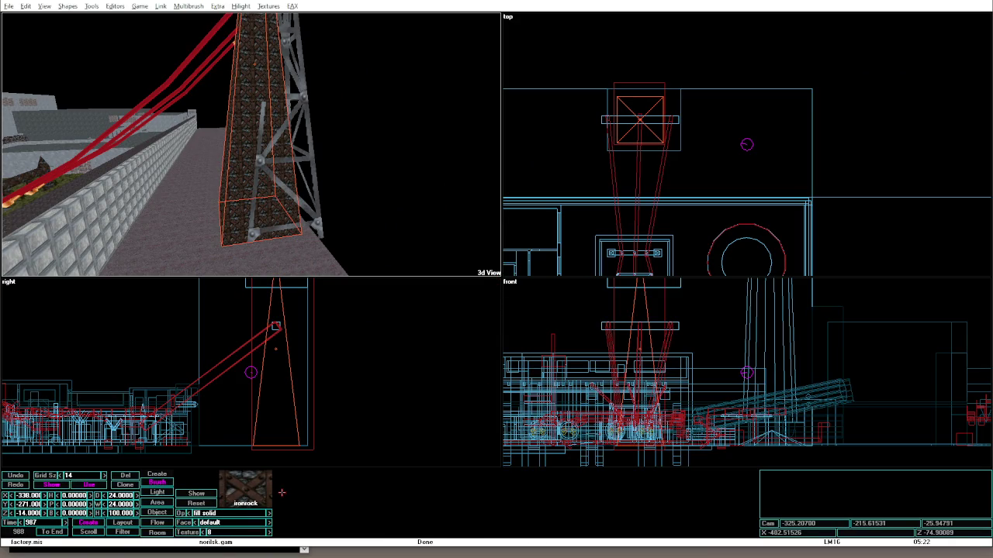
key(alt+g)
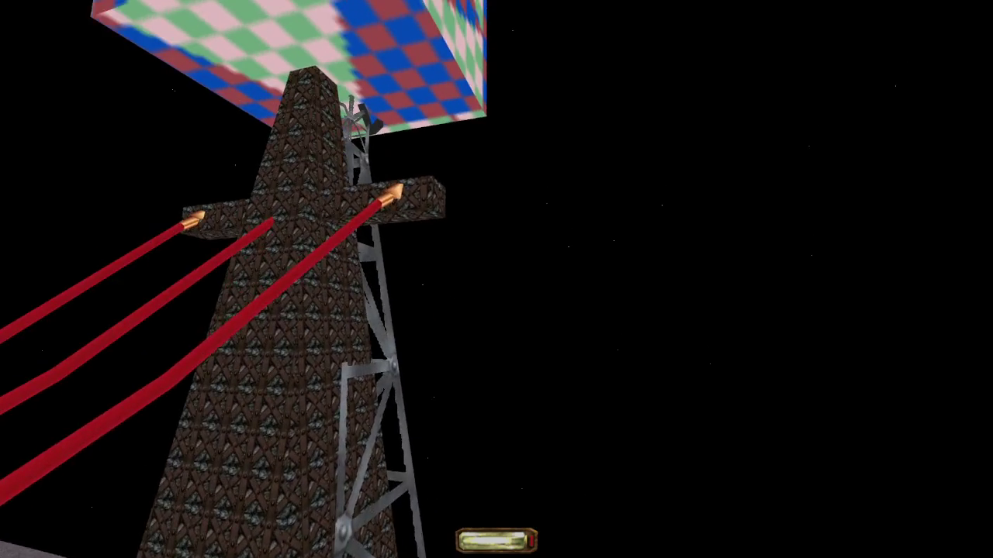
key(alt+e)
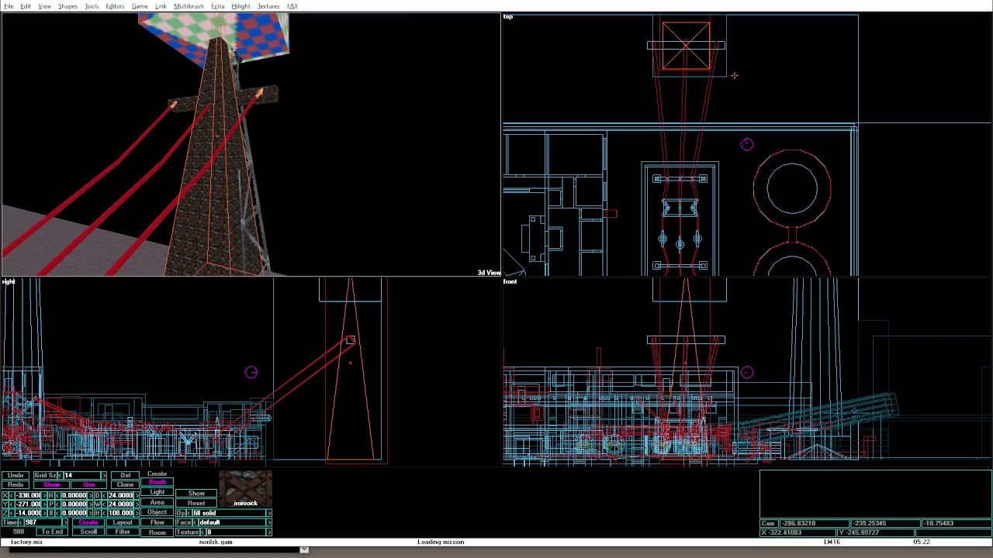
Shrink the crossbar cube brush to a 10 × 10 block and raise it to the tower's tip.
click(709, 16)
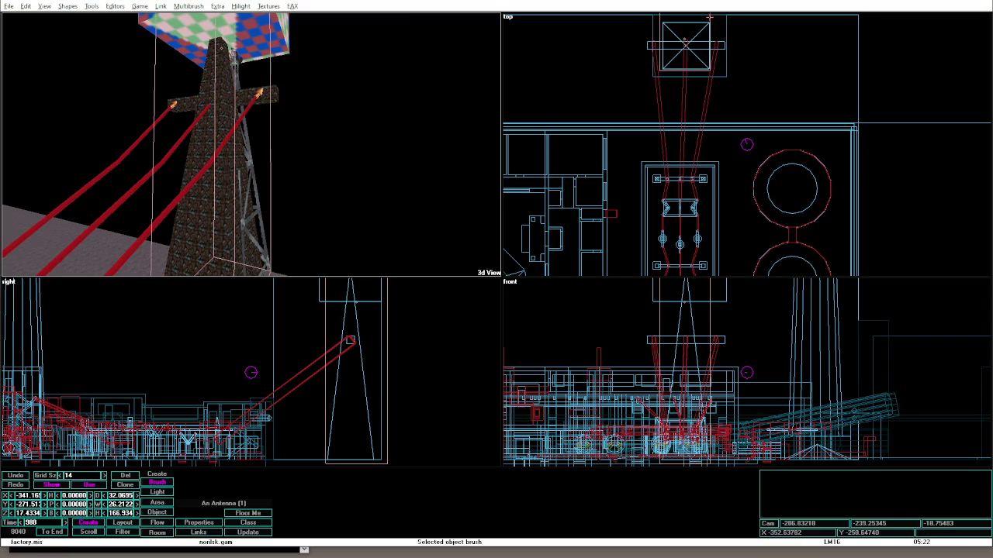
click(701, 43)
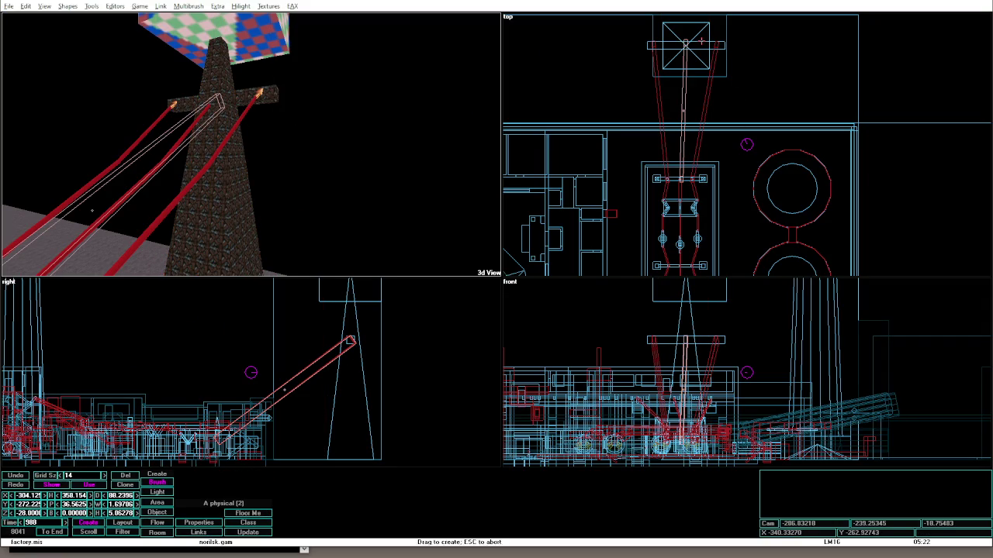
key(Left)
key(Left)
key(Left)
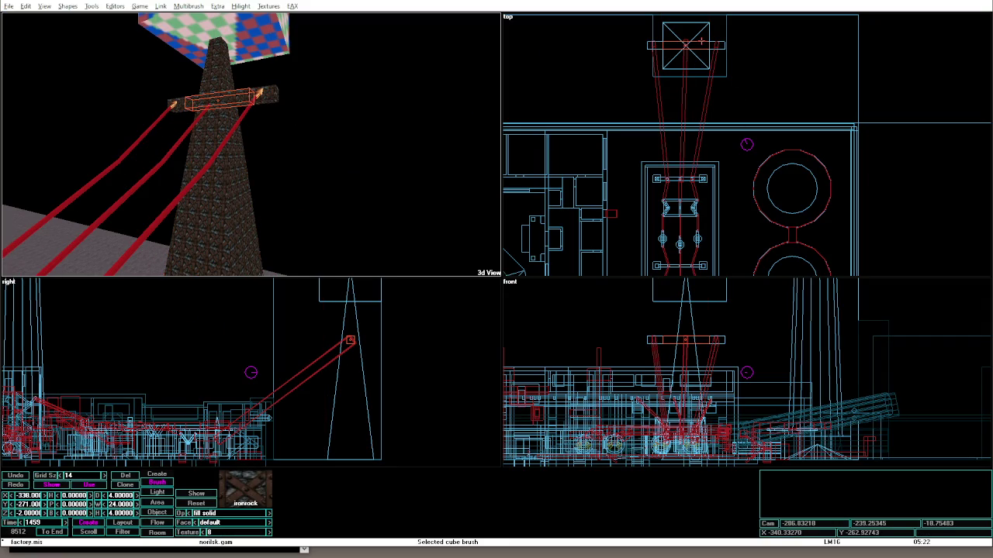
key(Left)
key(Down)
key(Down)
key(Down)
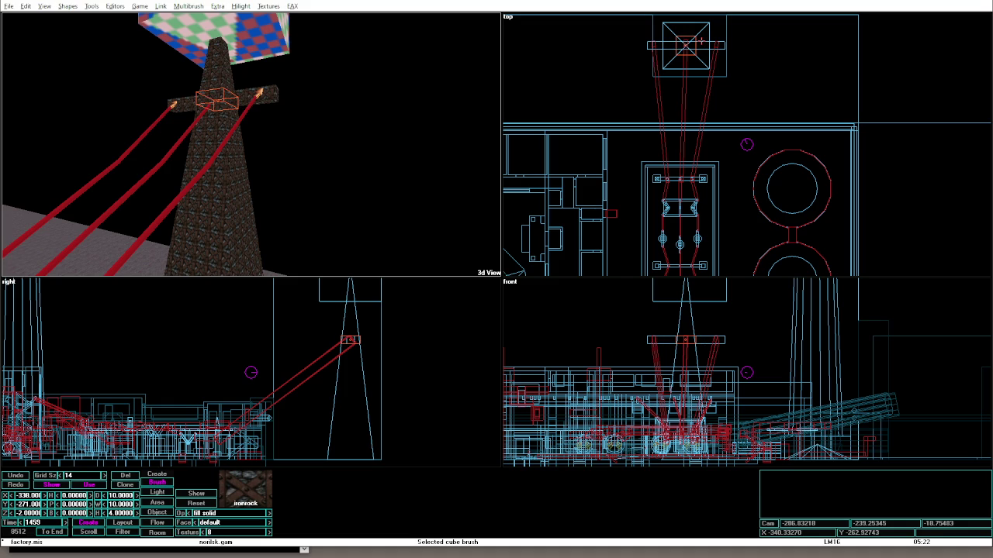
key(Up)
key(Up)
key(Up)
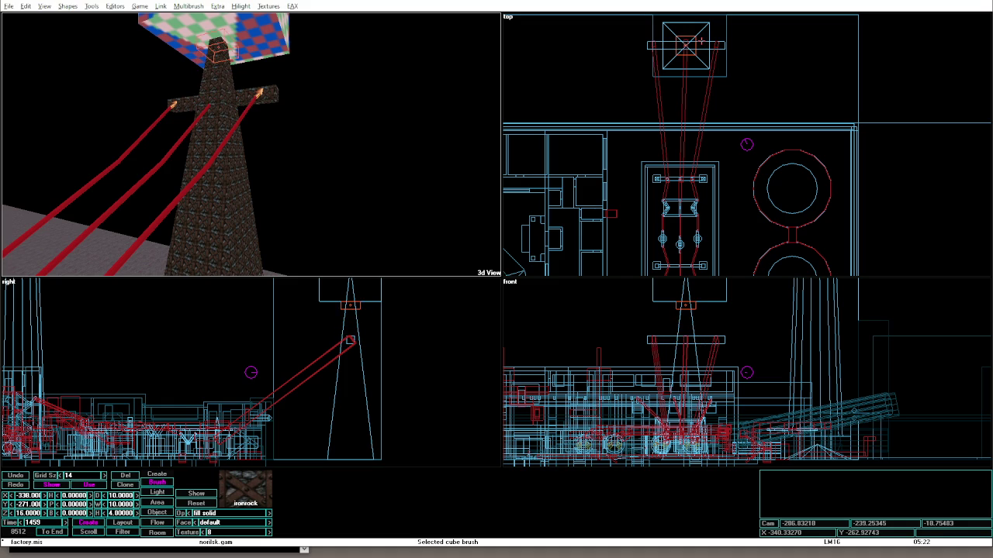
key(minus)
key(shift+Up)
key(shift+Up)
key(shift+Up)
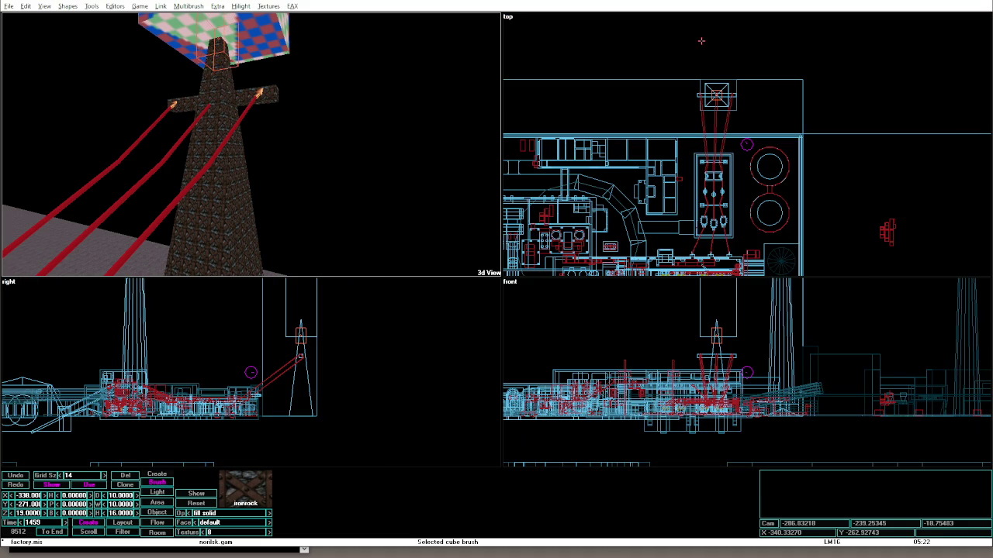
key(Up)
key(Up)
key(equal)
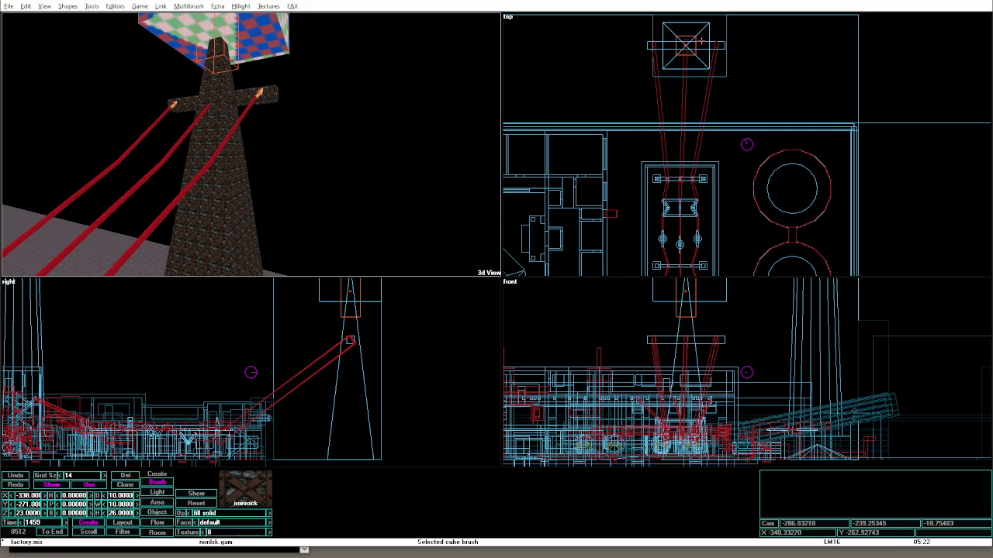
key(Up)
key(Up)
key(Up)
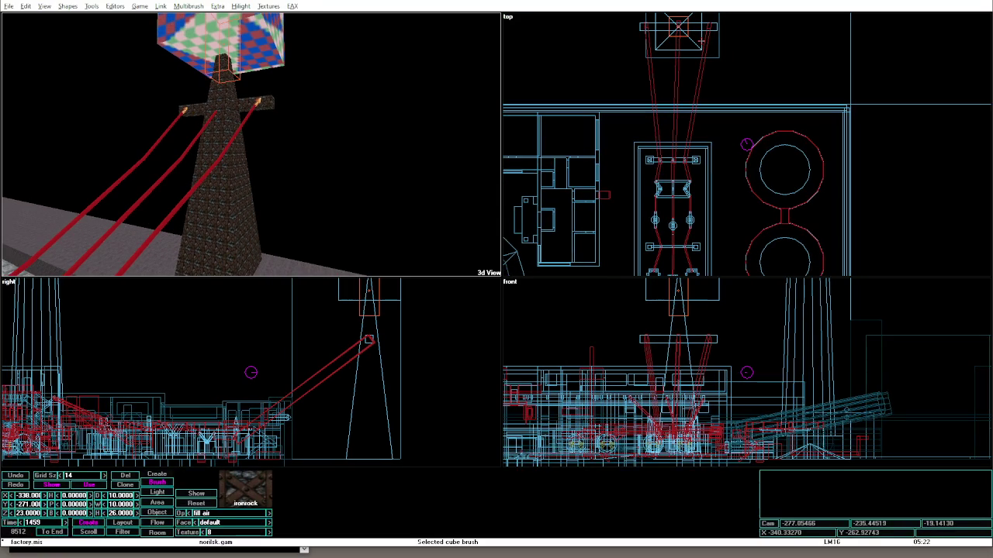
Give the block the Jorge texture and reselect the tower crossbar brush.
key(Return)
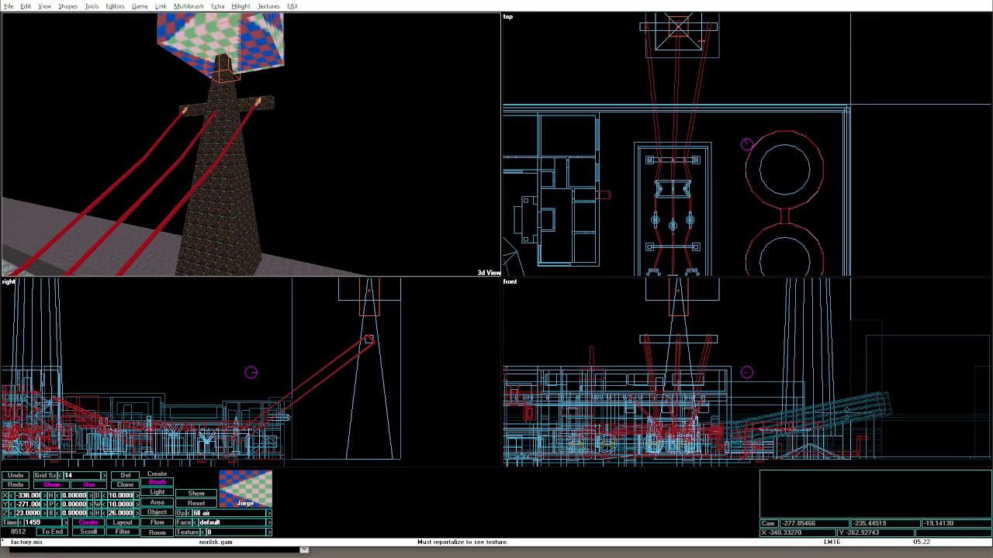
click(270, 78)
click(227, 107)
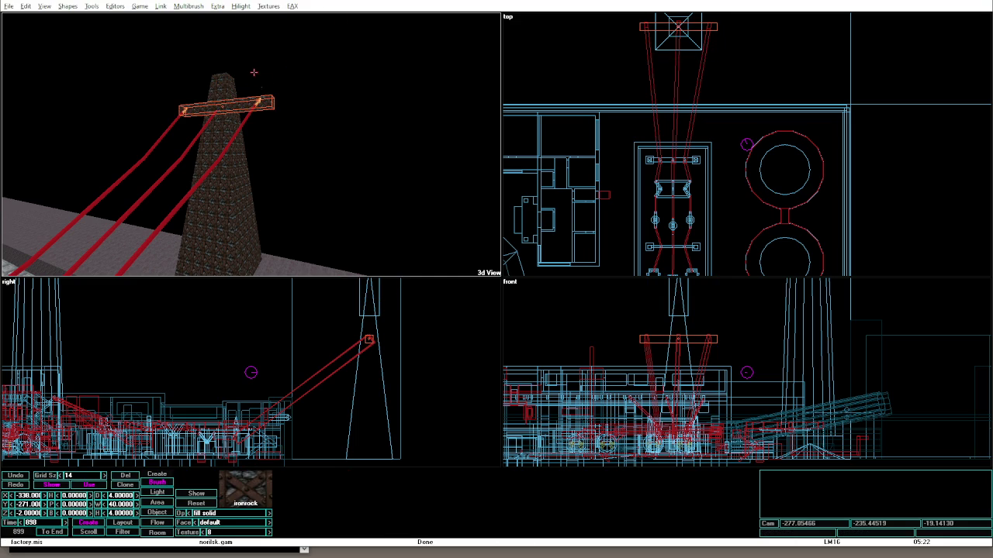
Check the tower in game mode, reselect the pyramid brush, then restart the mission and walk forward.
key(alt+g)
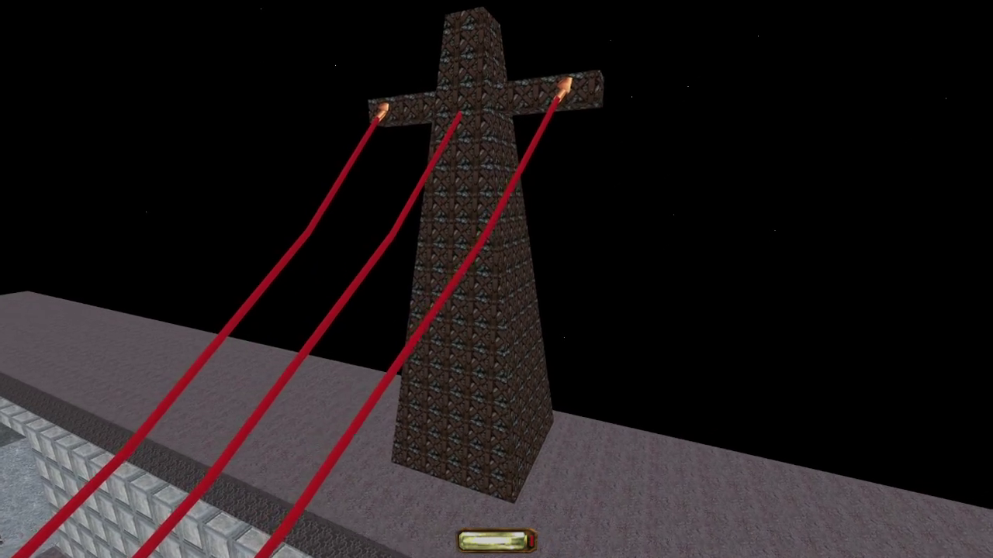
key(alt+e)
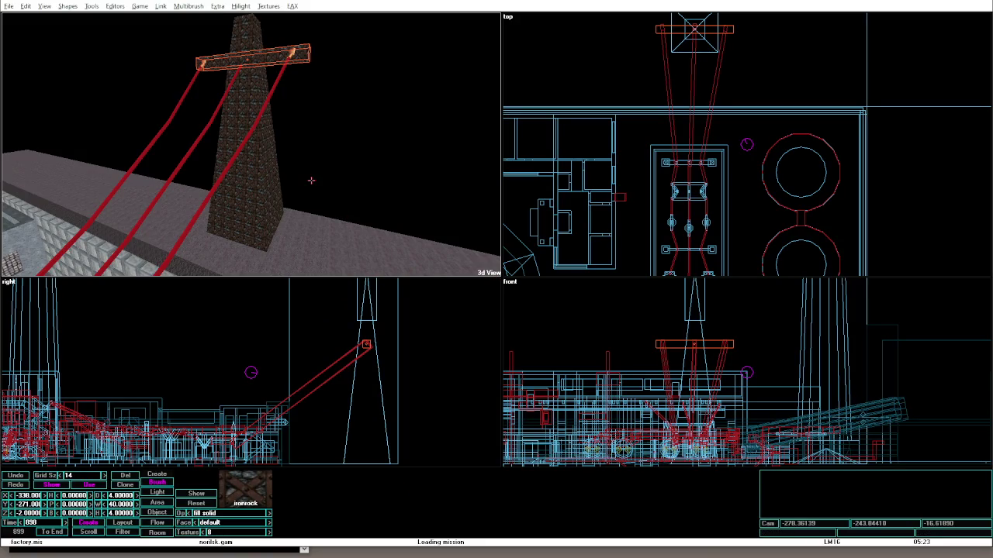
click(263, 171)
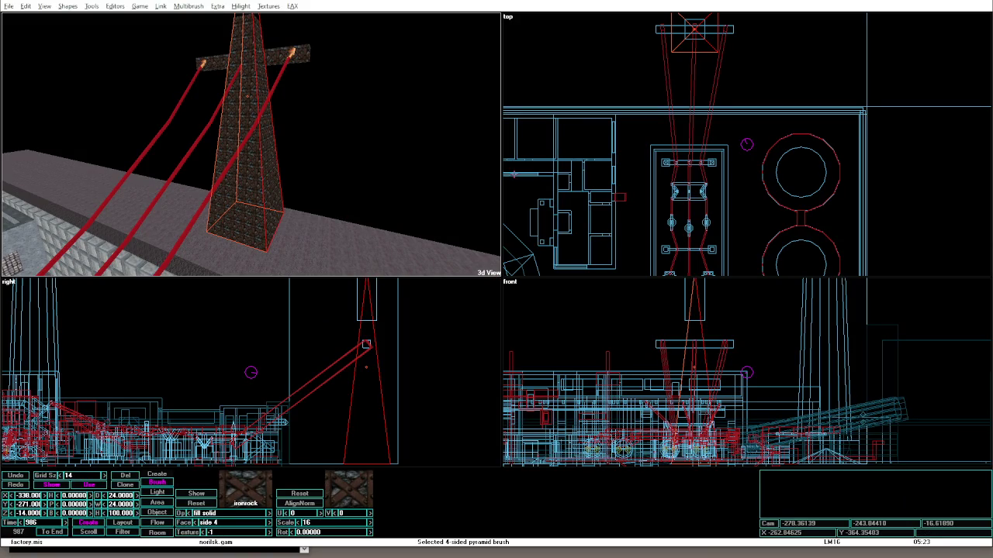
key(Up)
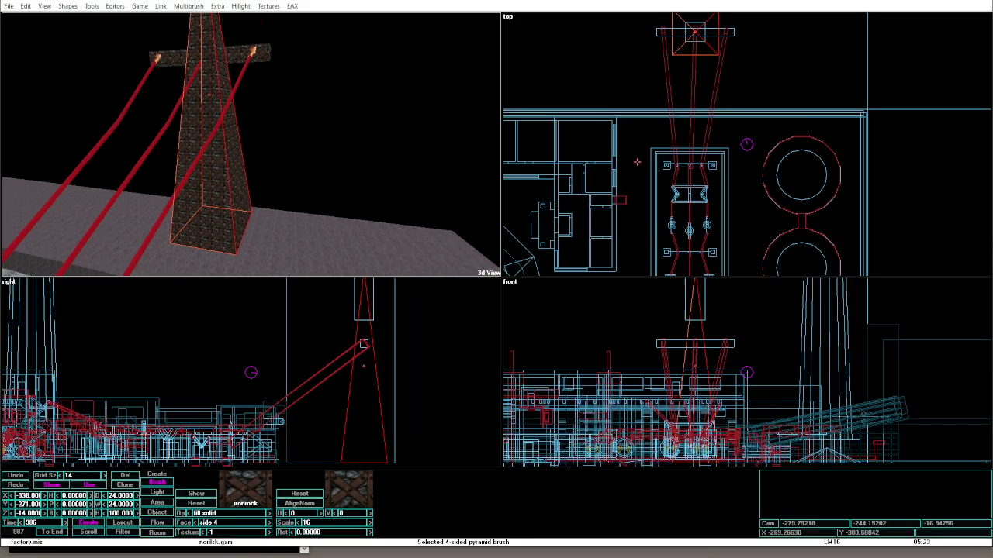
key(Down)
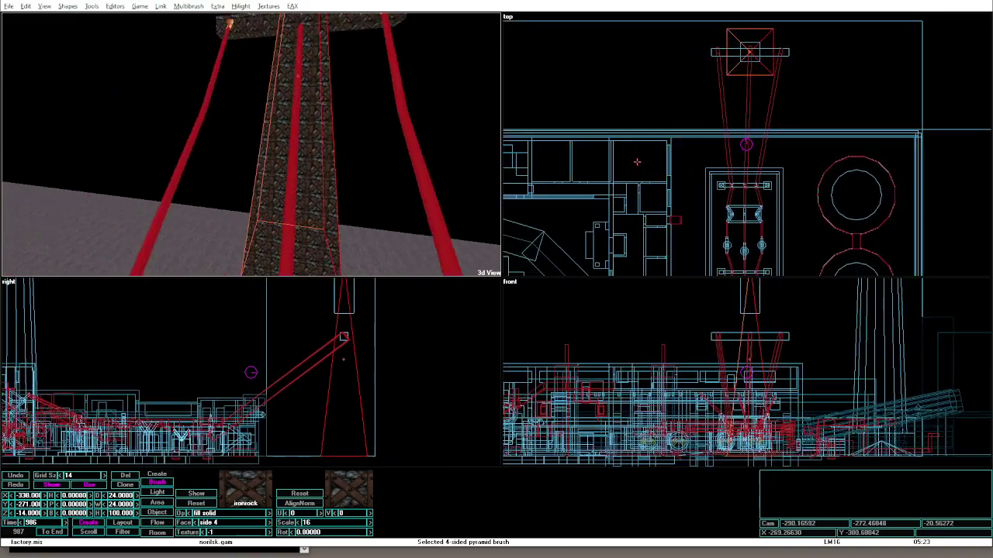
key(alt+g)
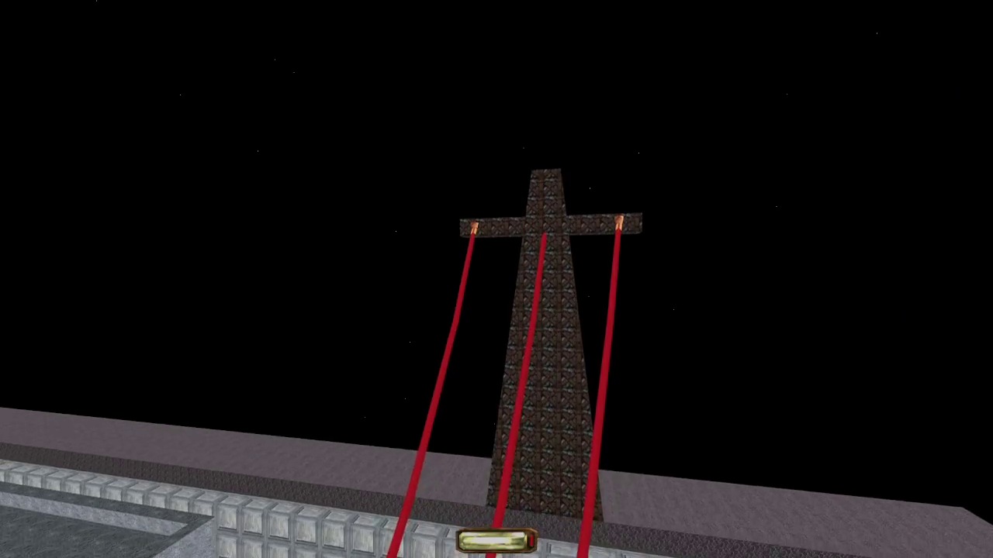
key(Up)
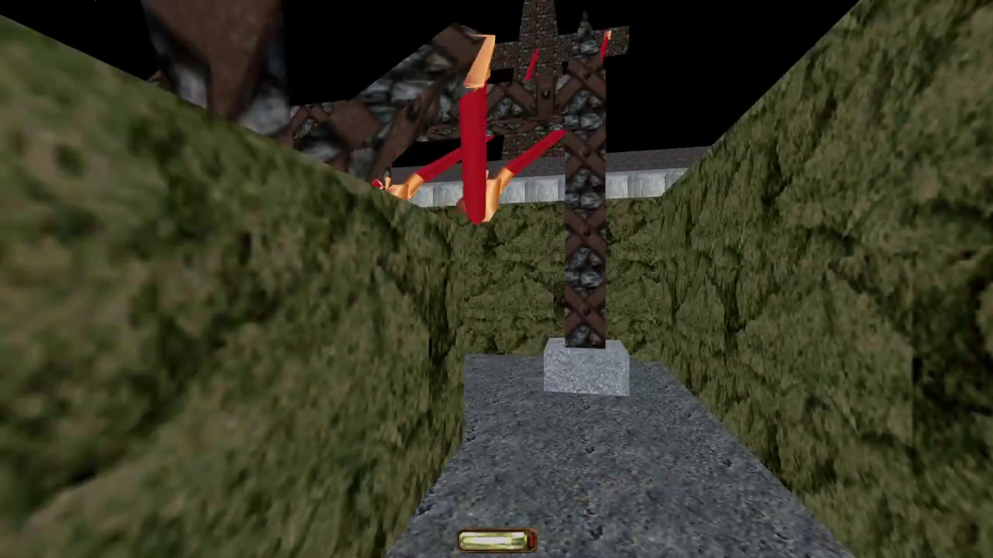
Walk the hedge corridor in game mode, inspecting the posts and overhead red cables.
key(Down)
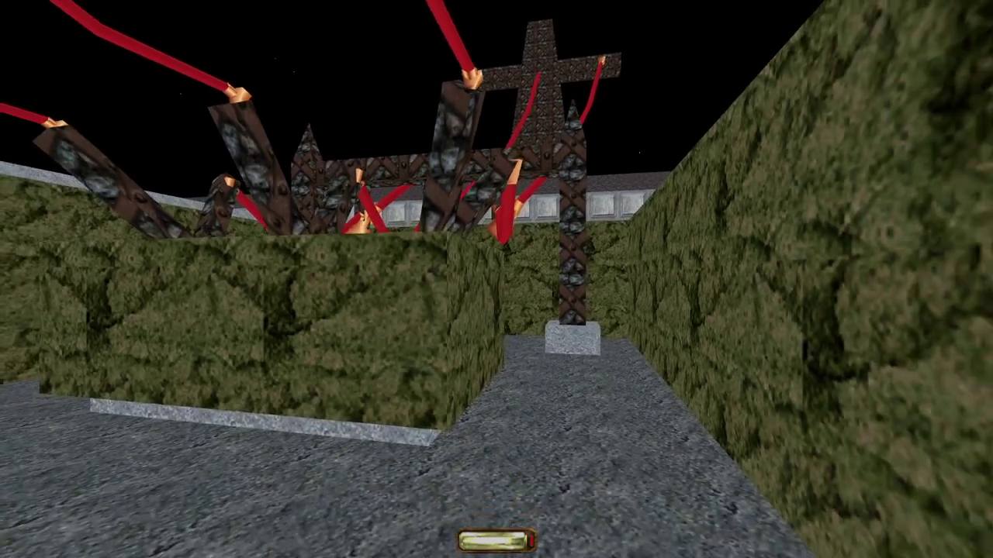
key(Left)
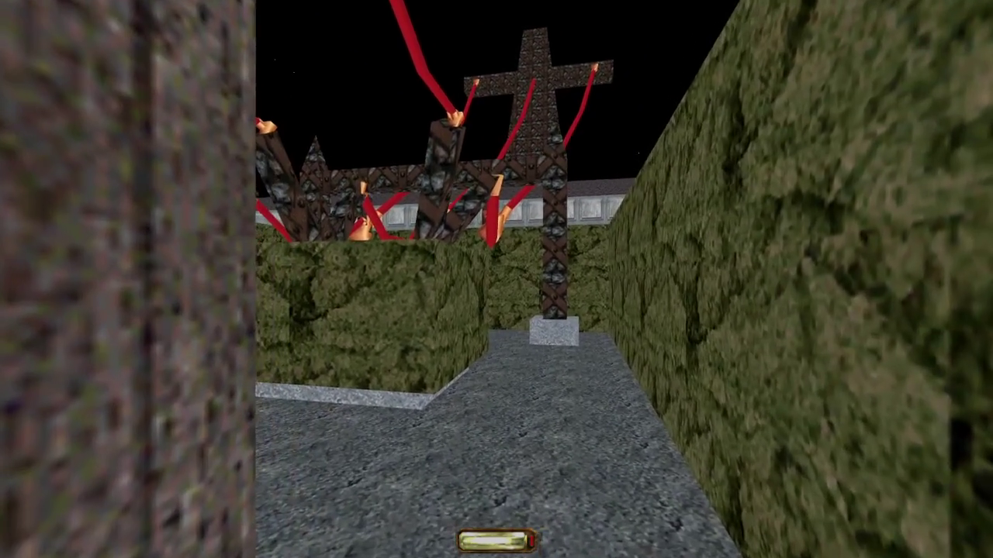
key(Up)
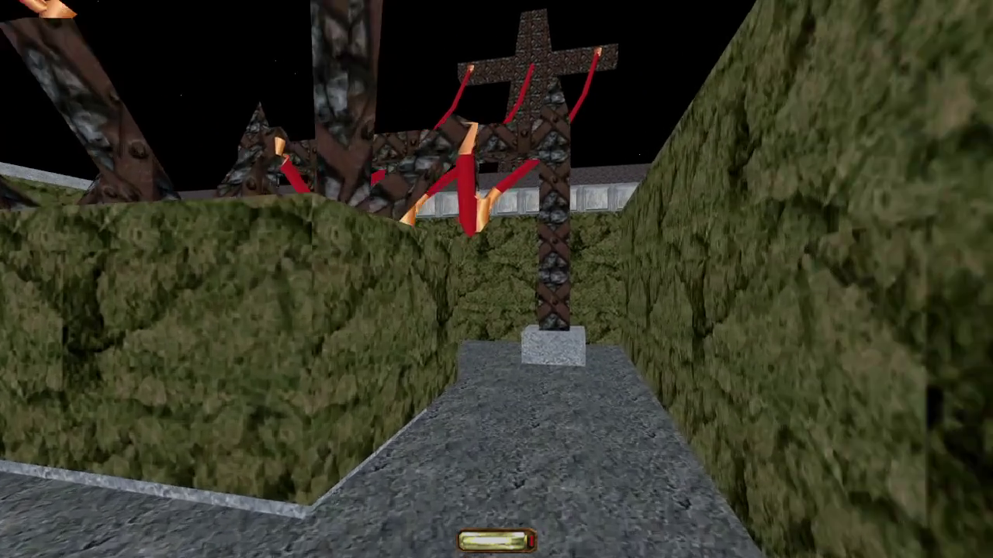
key(Left)
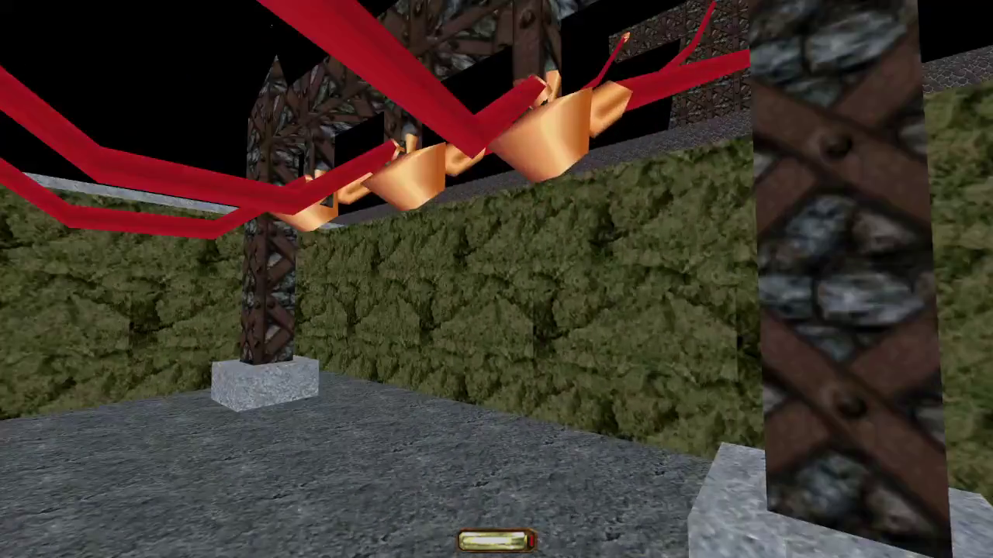
key(Up)
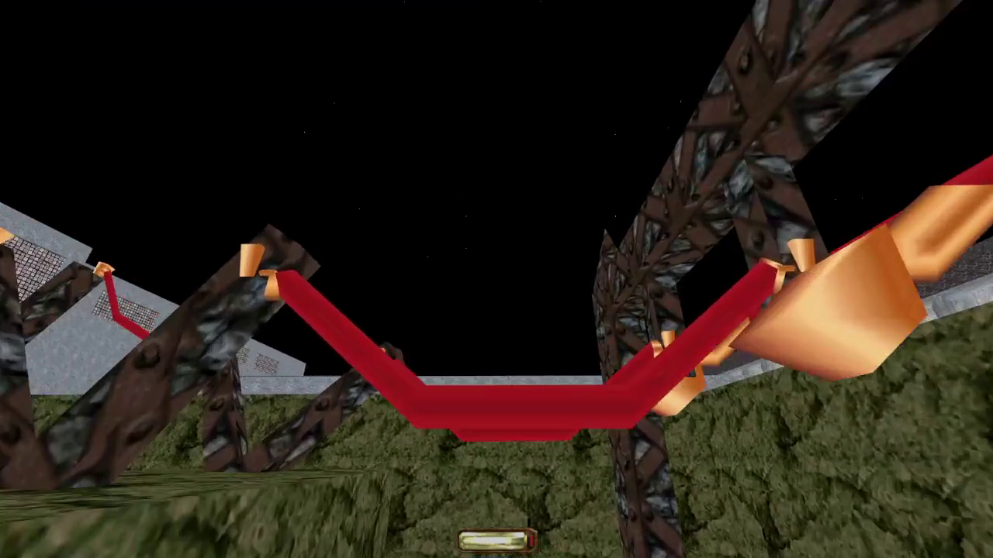
key(Up)
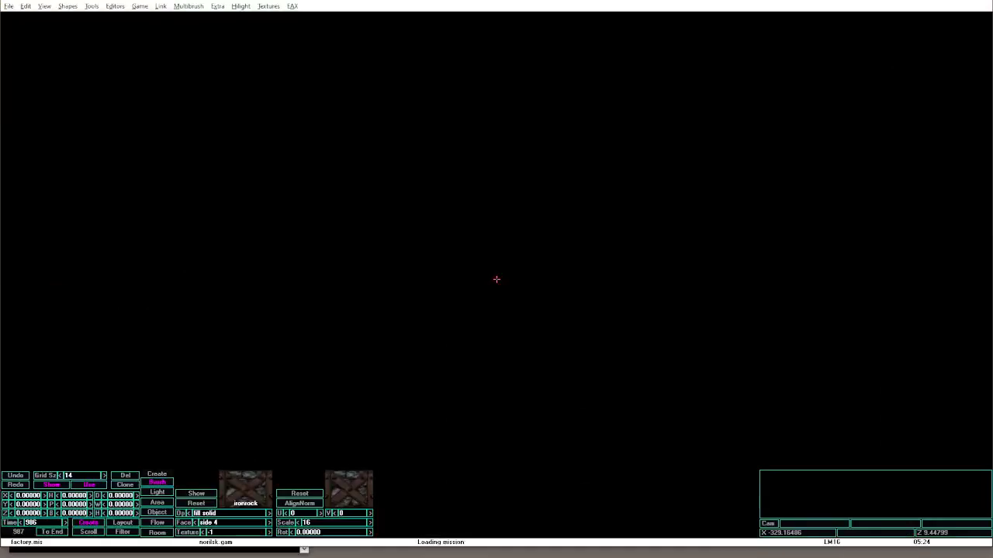
key(alt+Tab)
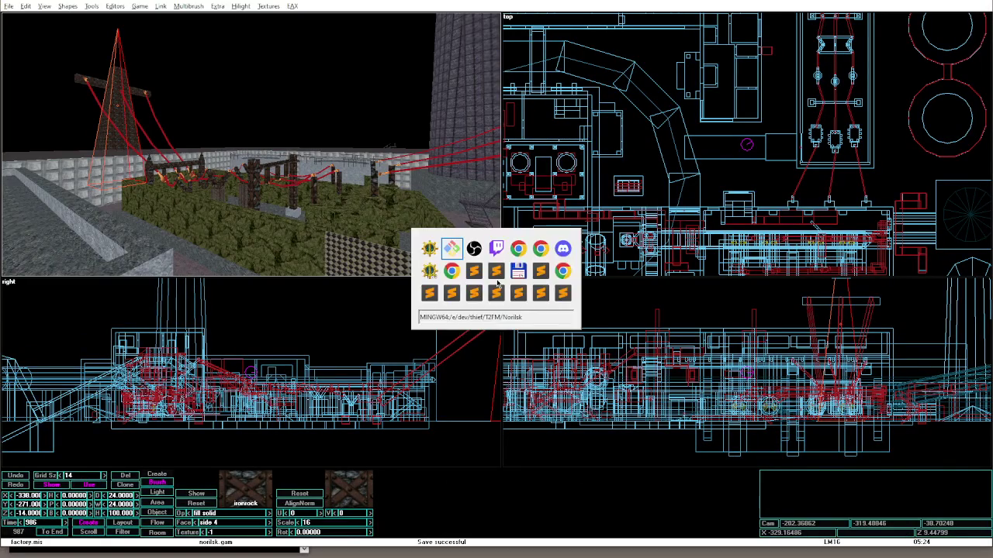
Amend the previous commit with the saved factory.mis via git commit -a --amend, saving with :wq.
text(comm)
text(m "fac)
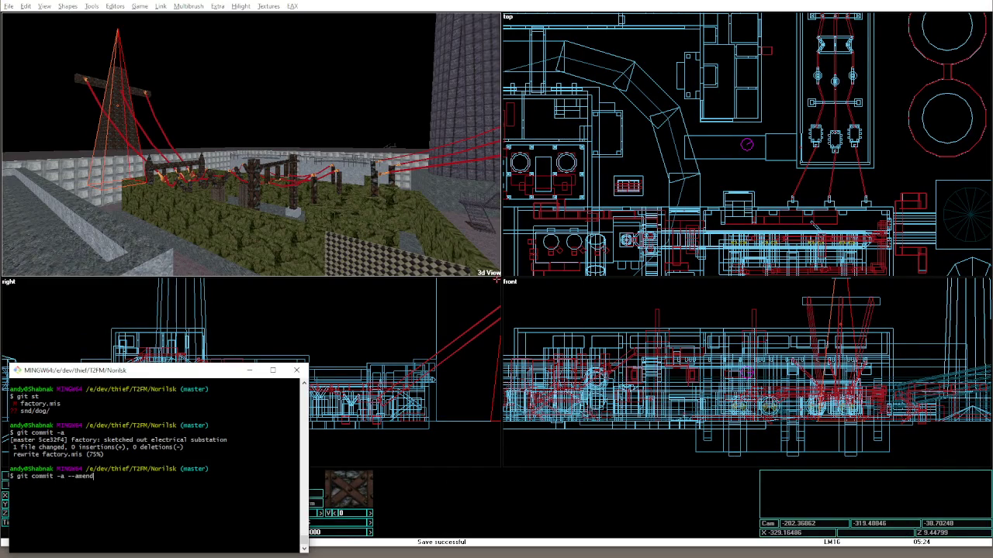
click(675, 4)
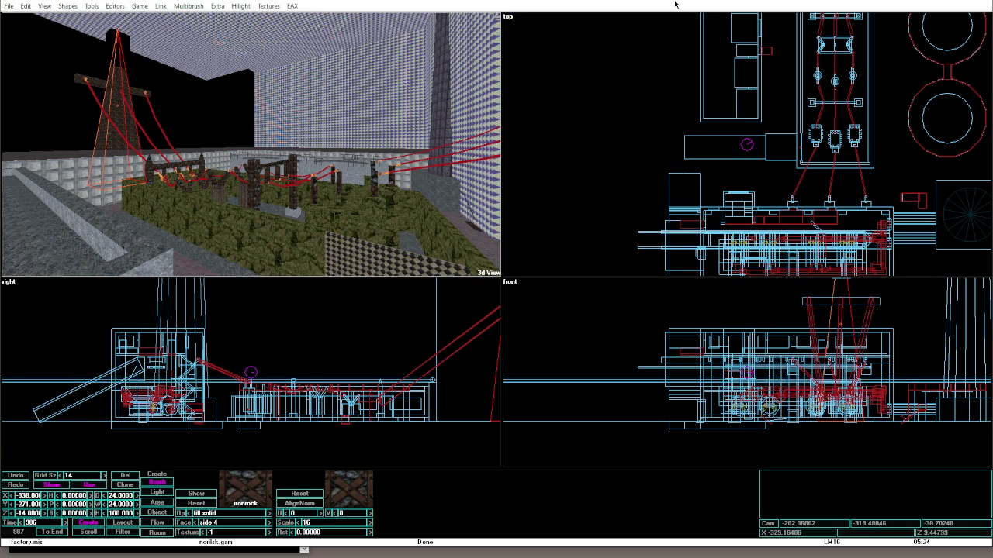
key(alt+Tab)
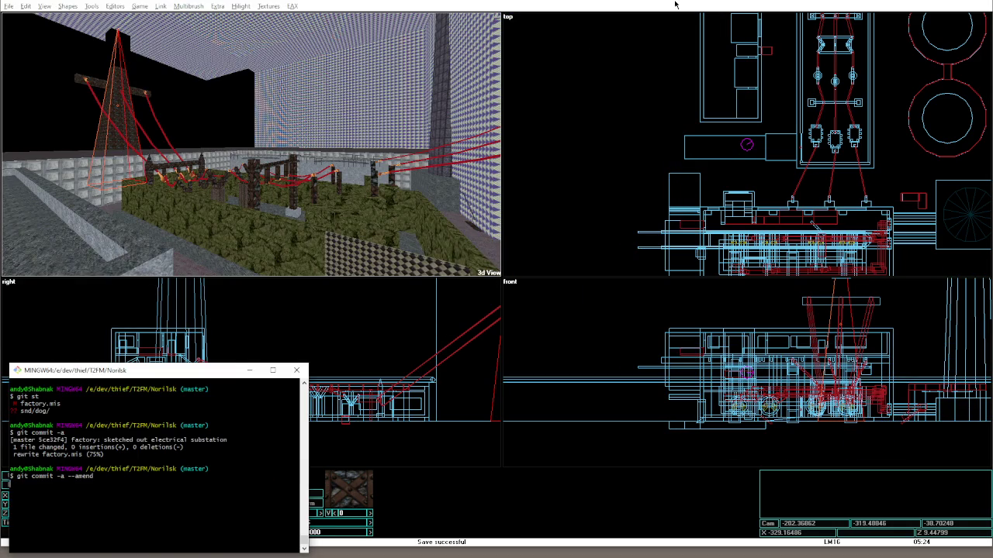
key(Return)
text(:wq)
key(Return)
key(alt+Tab)
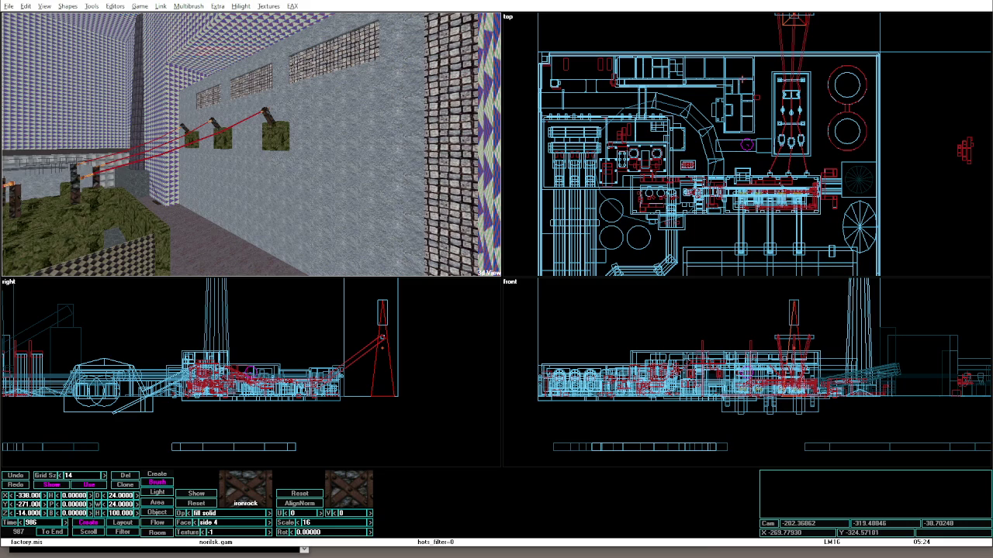
Select the small gstone1 cube brush, centre all views on it and zoom in.
click(744, 86)
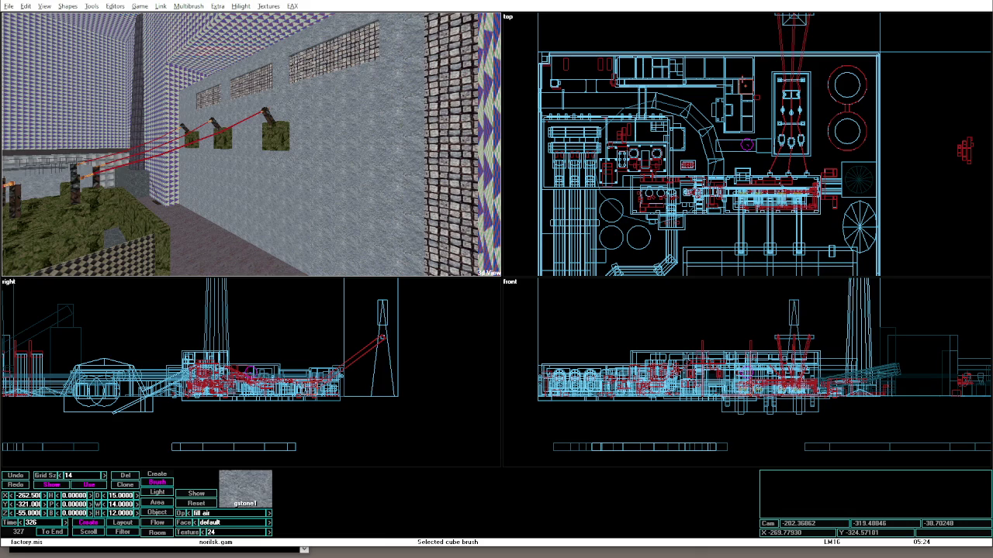
key(ctrl+shift+c)
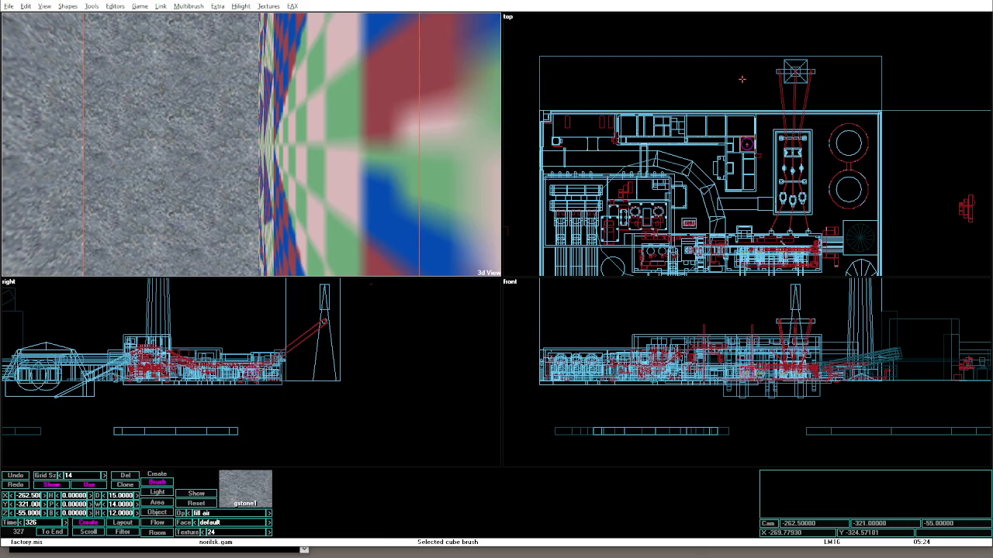
scroll(741, 78, up, 2)
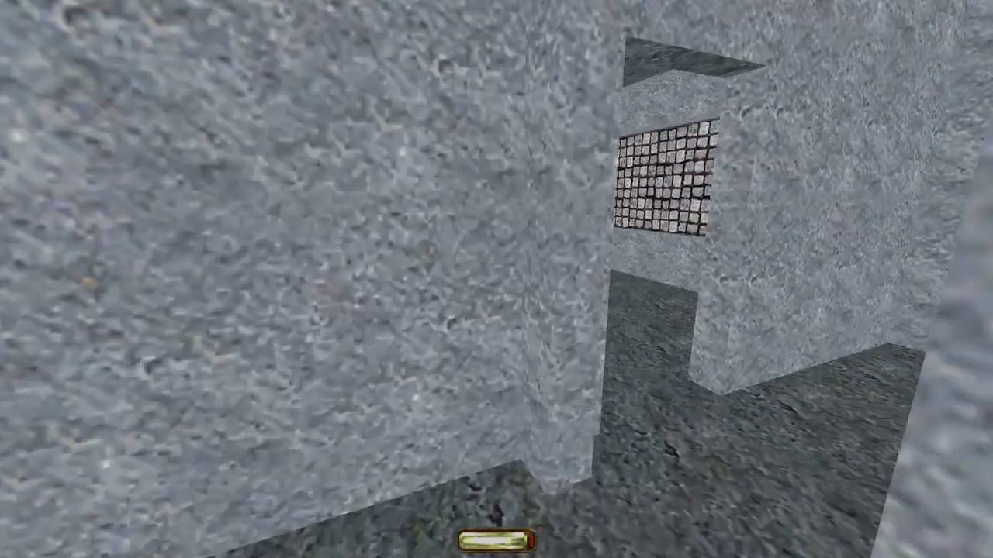
Walk through the stone corridors and along the pillared wall into the doorway alcove, then exit game mode.
key(w)
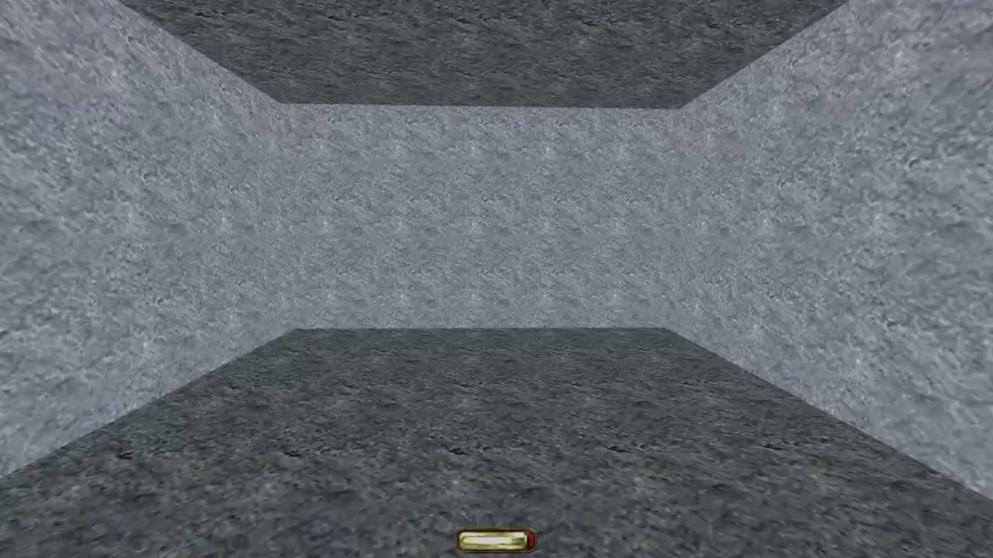
key(w)
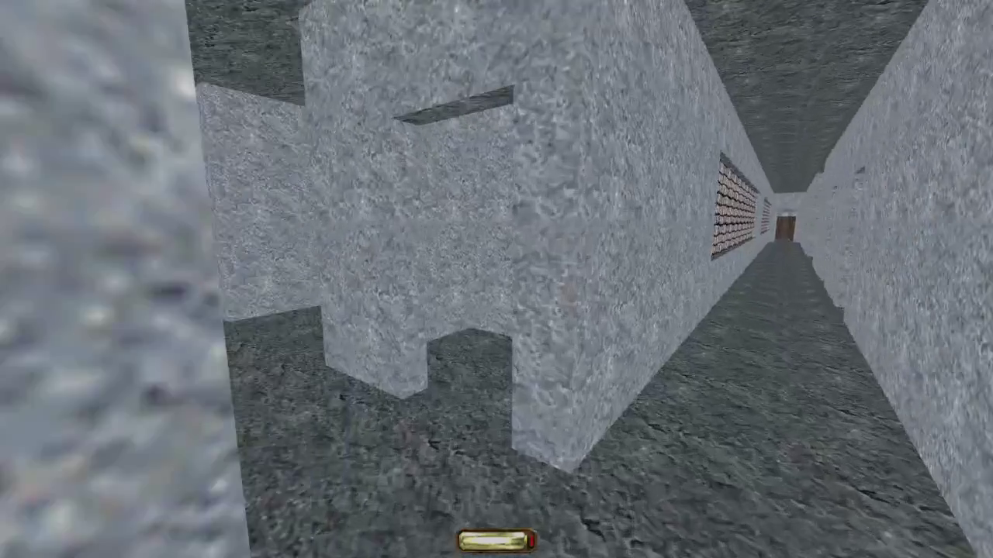
key(w)
key(w)
key(w)
key(w)
key(w)
key(w)
key(w)
key(w)
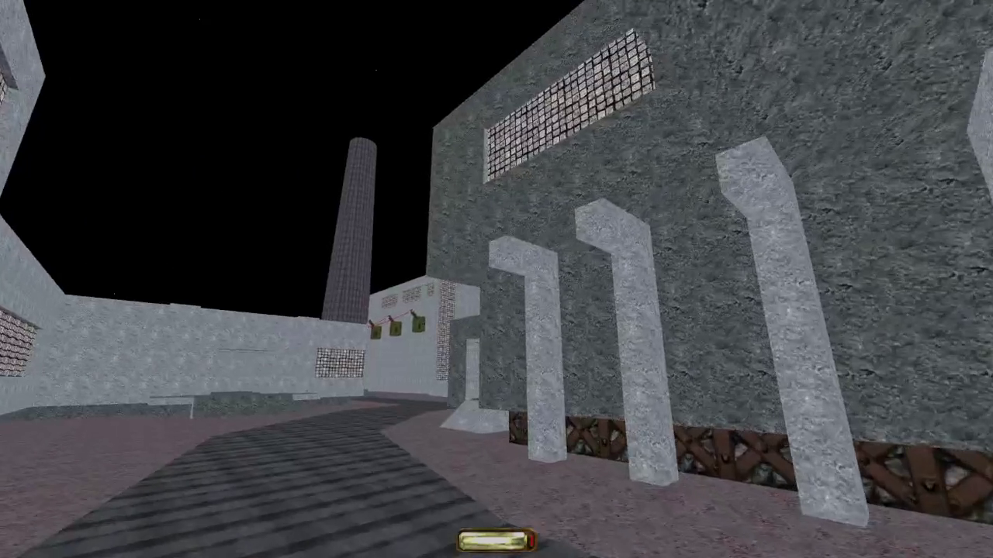
key(w)
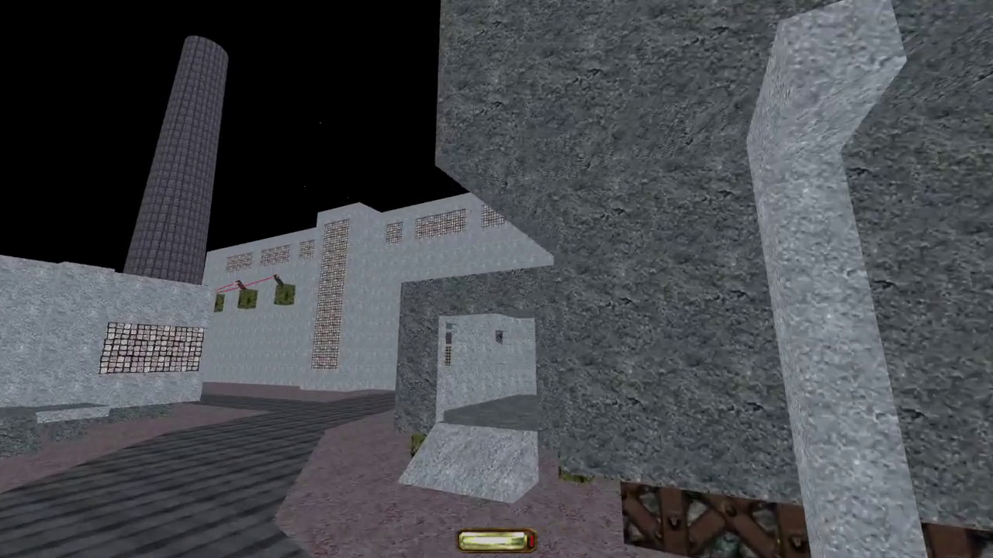
key(w)
key(w)
key(w)
key(w)
key(w)
key(alt+e)
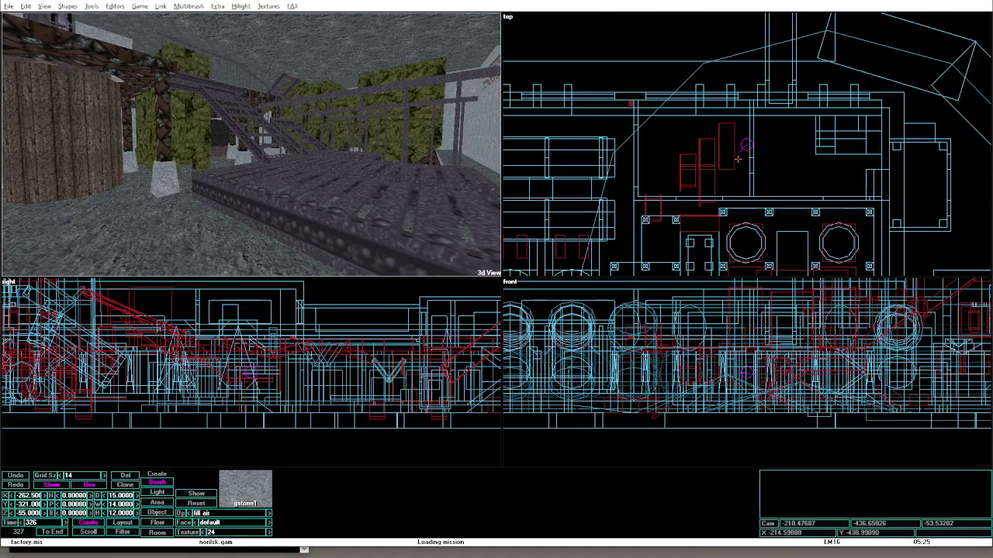
Delete the unwanted catwalk stair brush, checking the nearby rail and floor brushes.
click(733, 170)
click(718, 161)
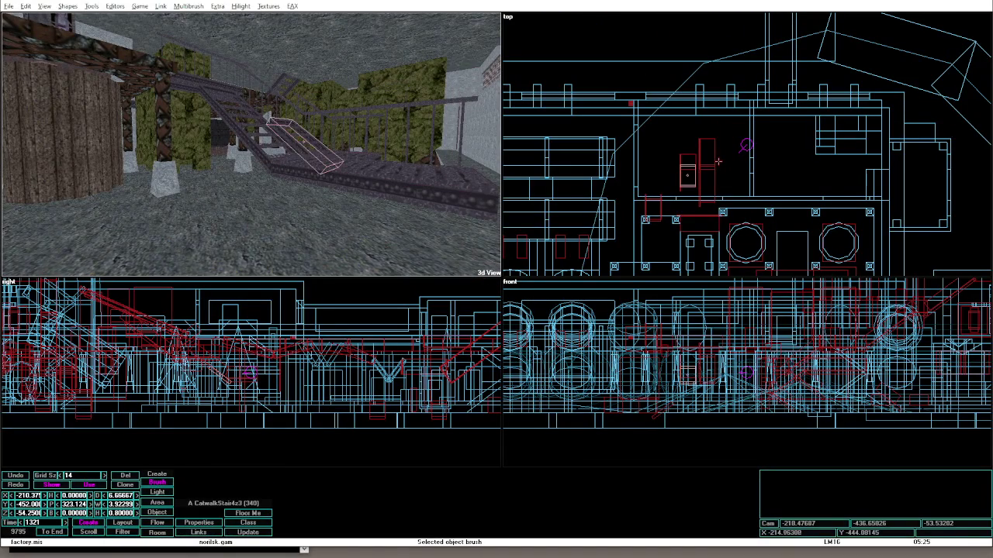
key(Delete)
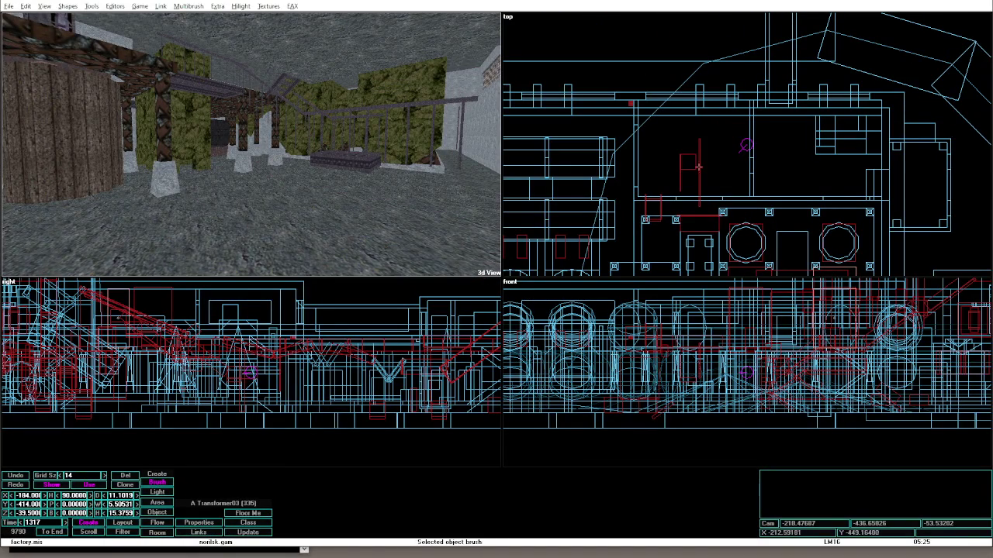
click(696, 174)
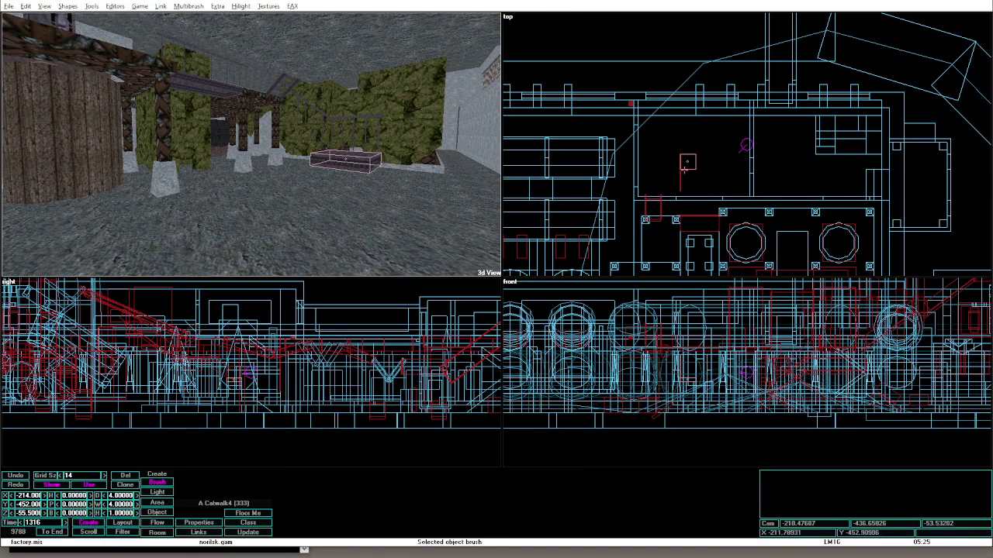
click(679, 180)
scroll(680, 180, down, 5)
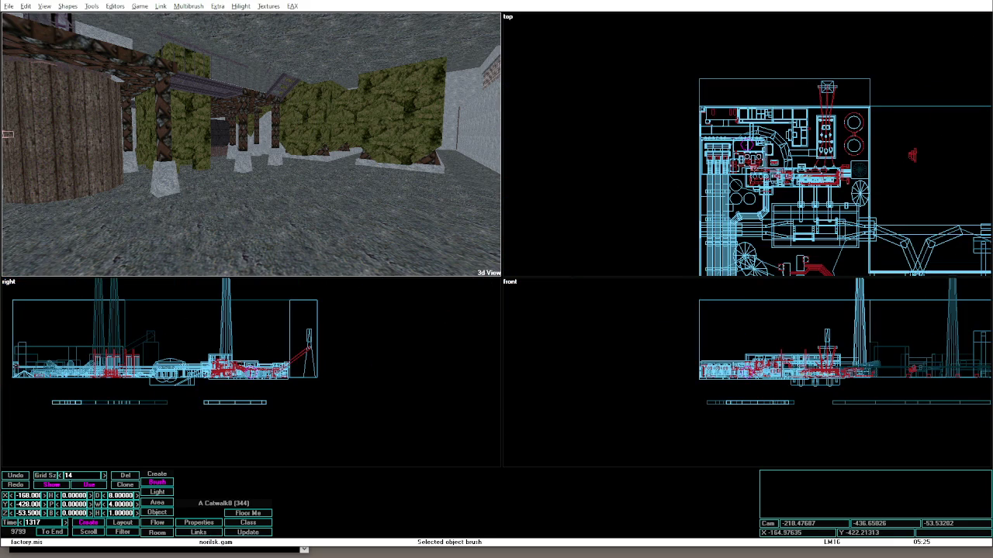
scroll(746, 145, up, 5)
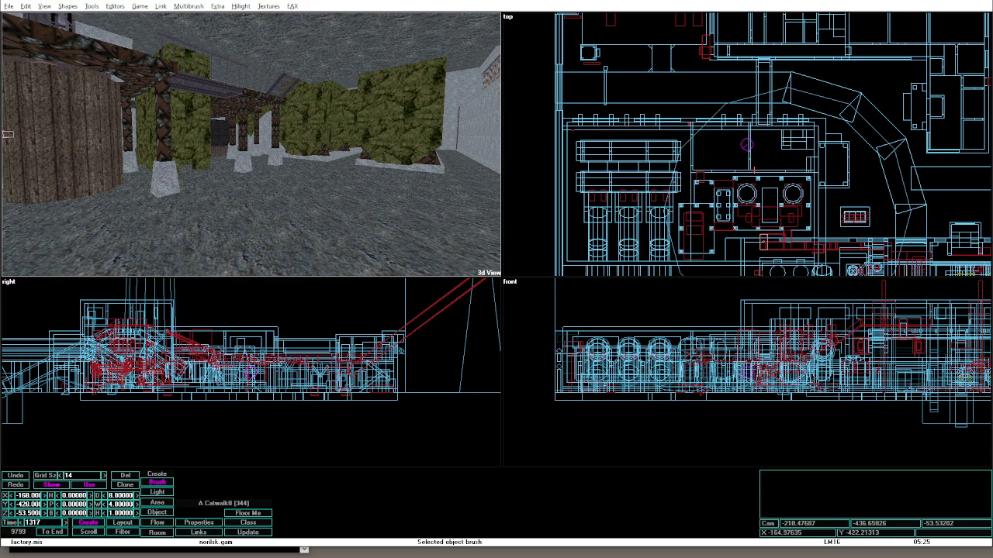
Walk in game mode past the wooden building toward the hedges and back, then select the left-wall cube brush.
key(alt+g)
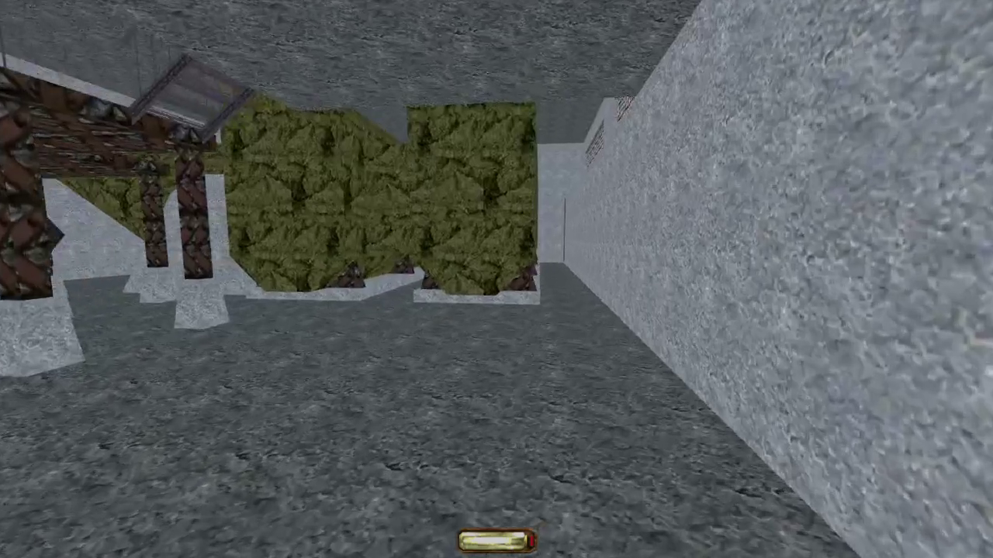
key(w)
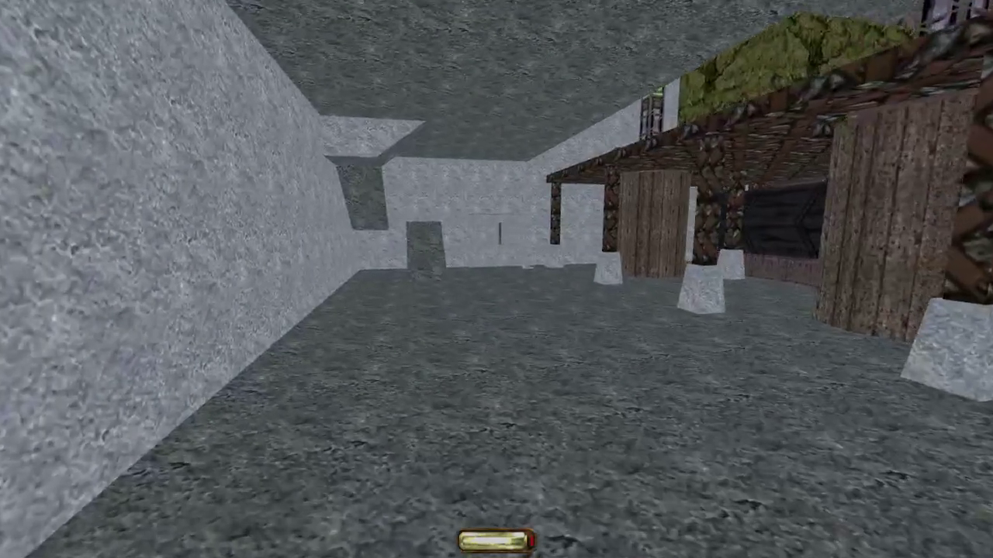
key(w)
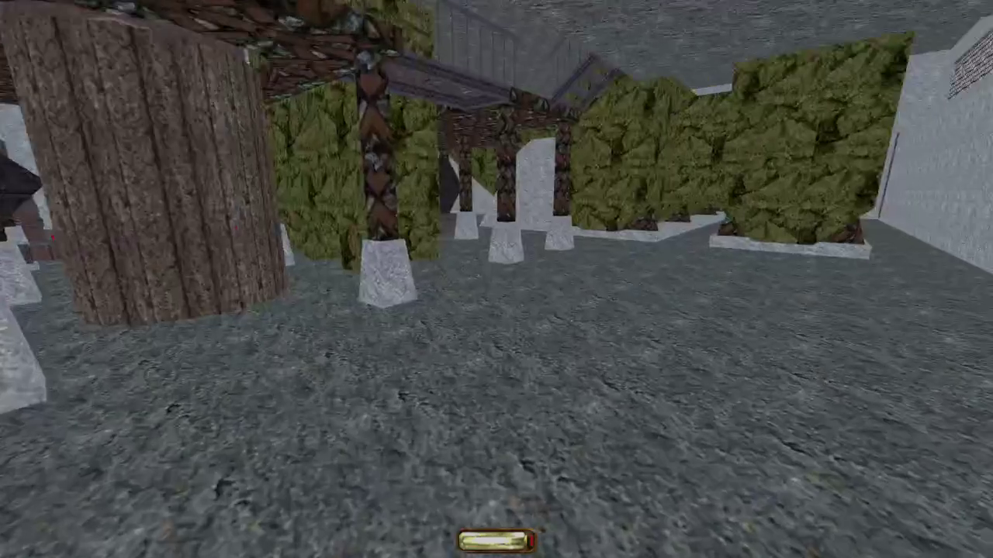
key(Left)
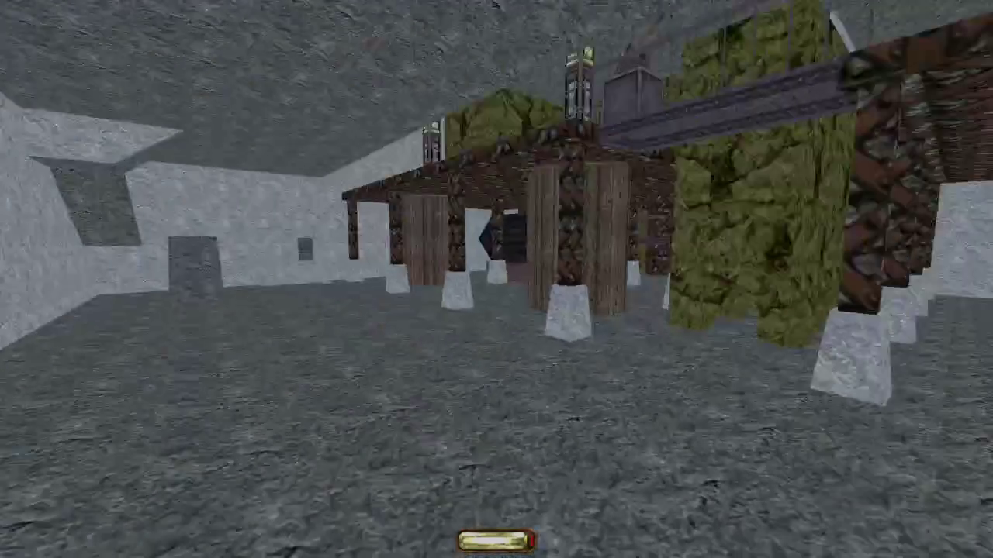
key(s)
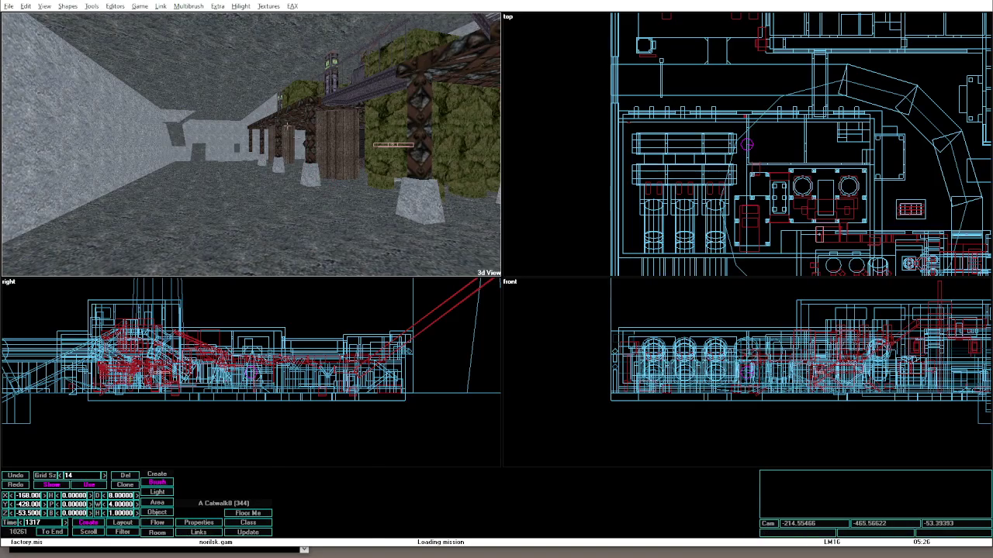
click(169, 144)
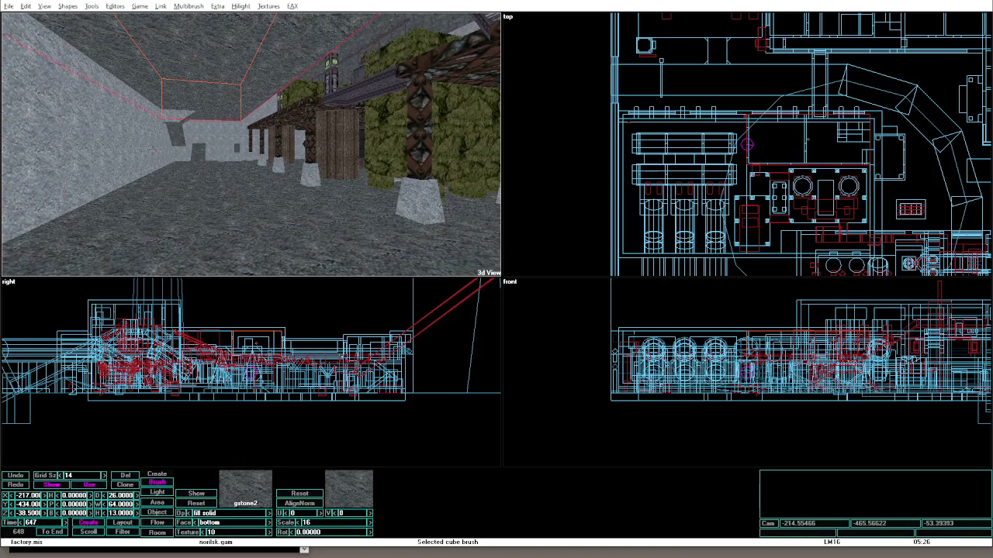
Select the room's area brush and deactivate it.
click(168, 144)
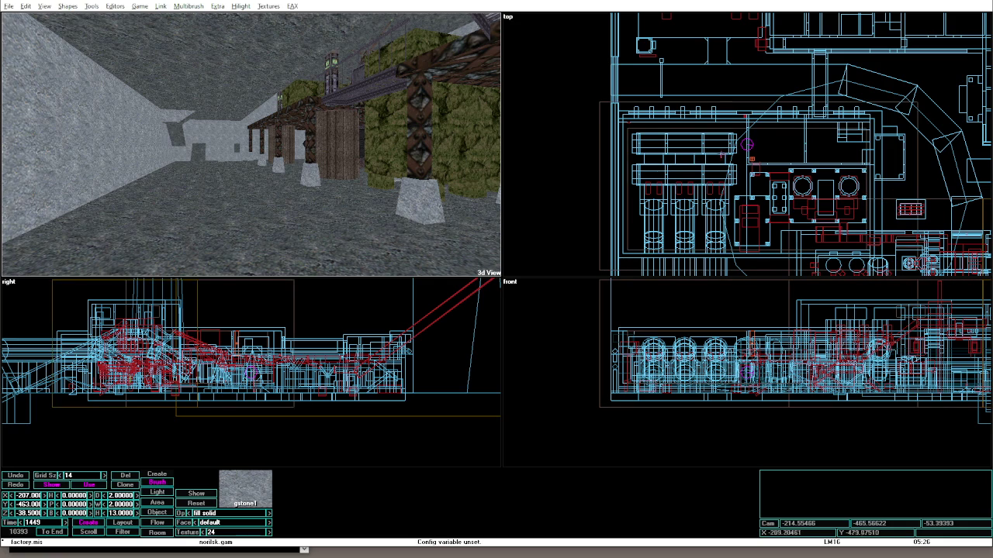
click(598, 135)
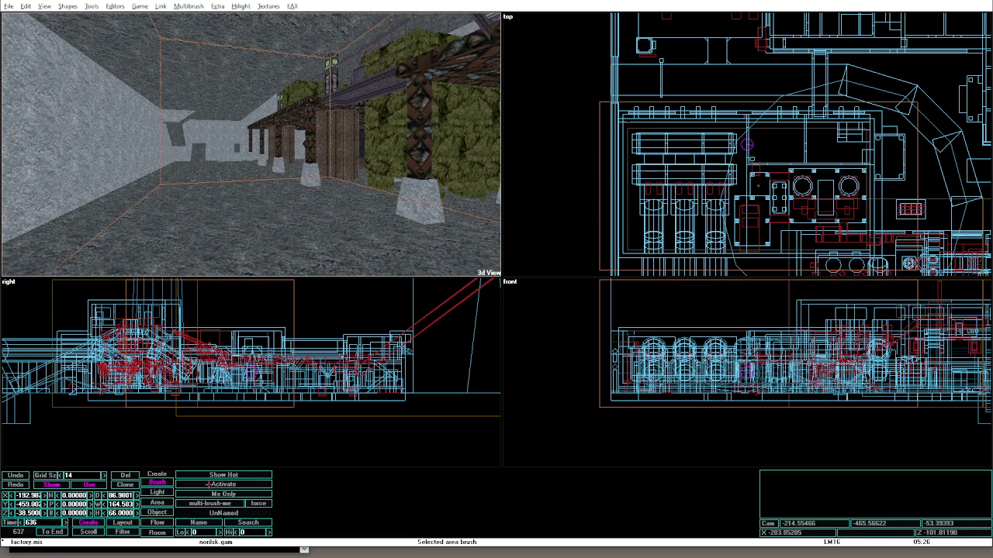
key(minus)
key(minus)
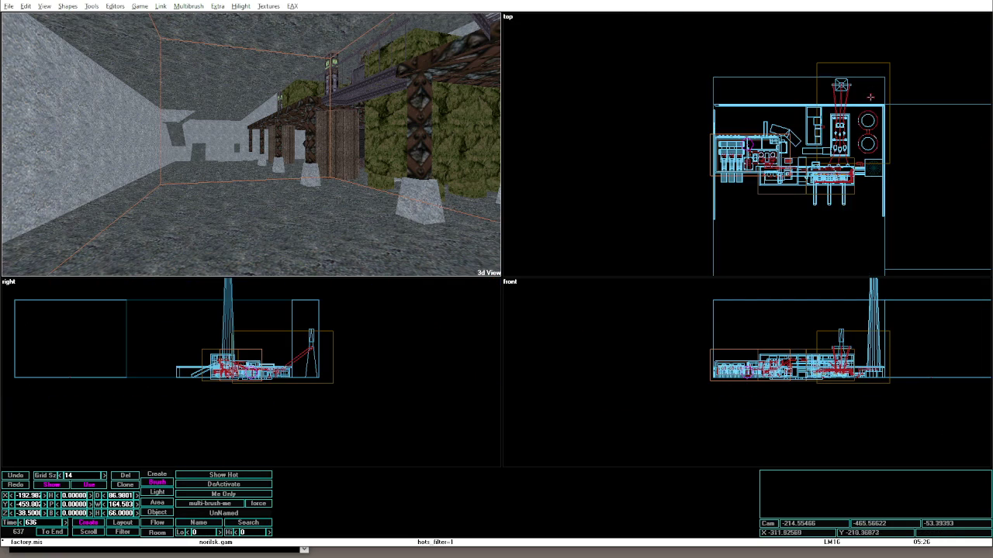
click(222, 485)
key(equal)
key(equal)
key(equal)
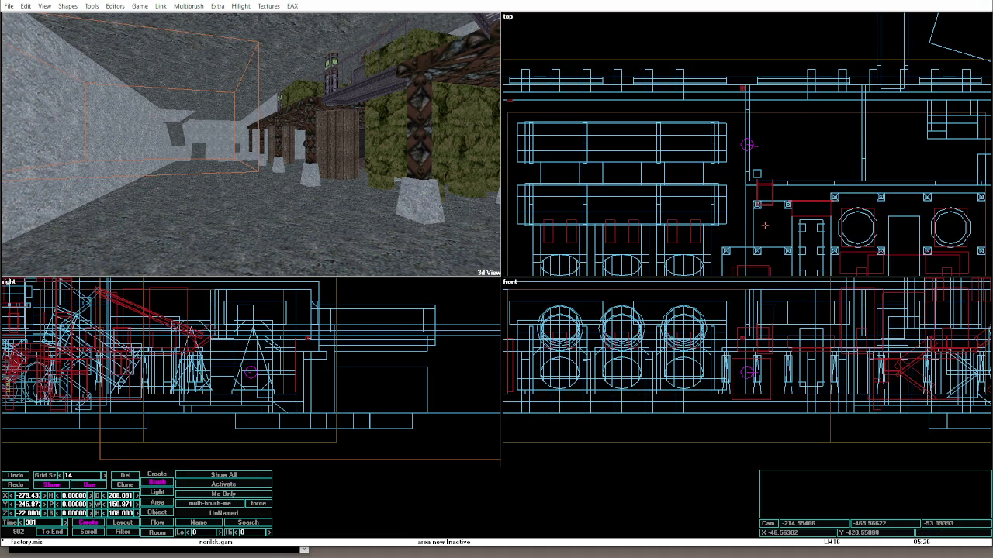
Select the tall pillar brush and frame it in the 3D view.
click(758, 173)
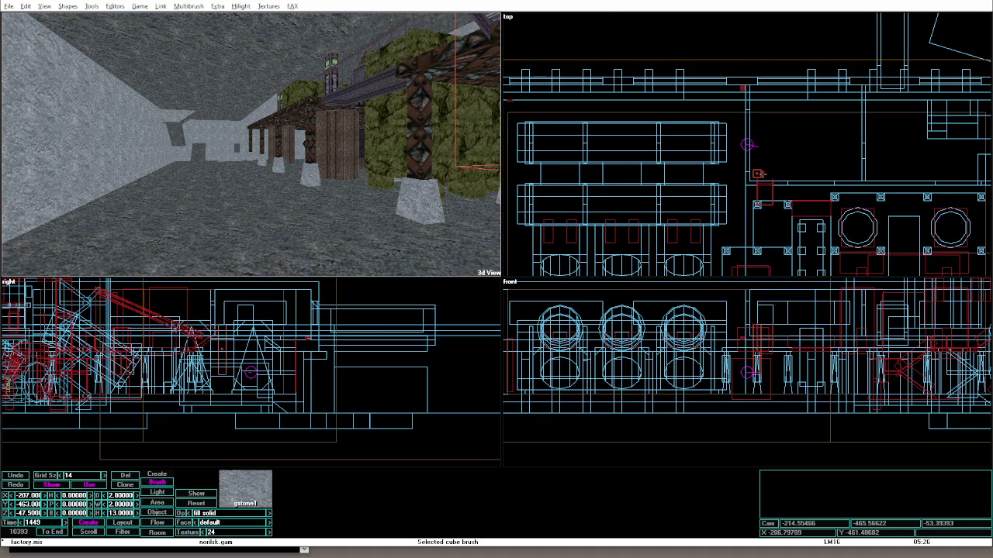
key(Right)
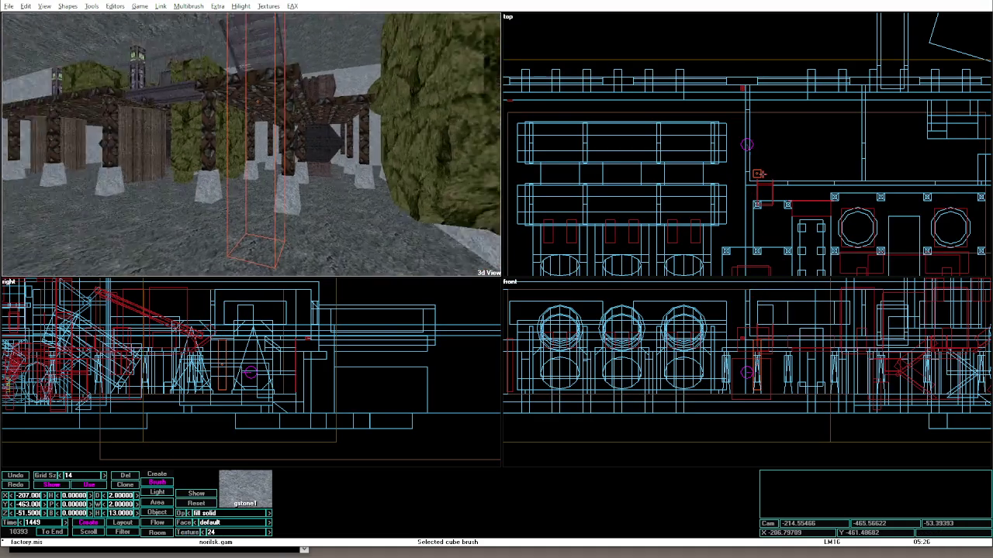
key(minus)
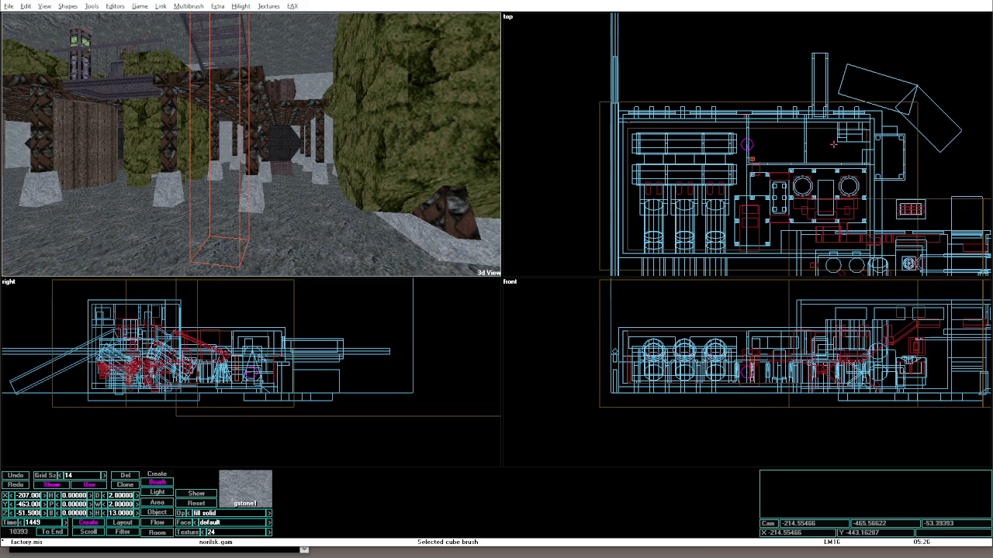
key(equal)
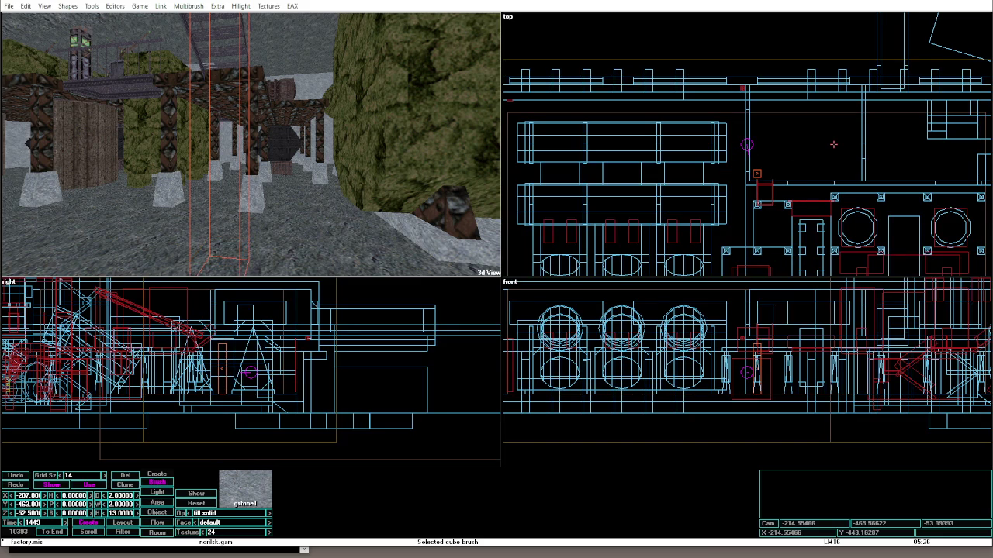
key(Down)
key(Left)
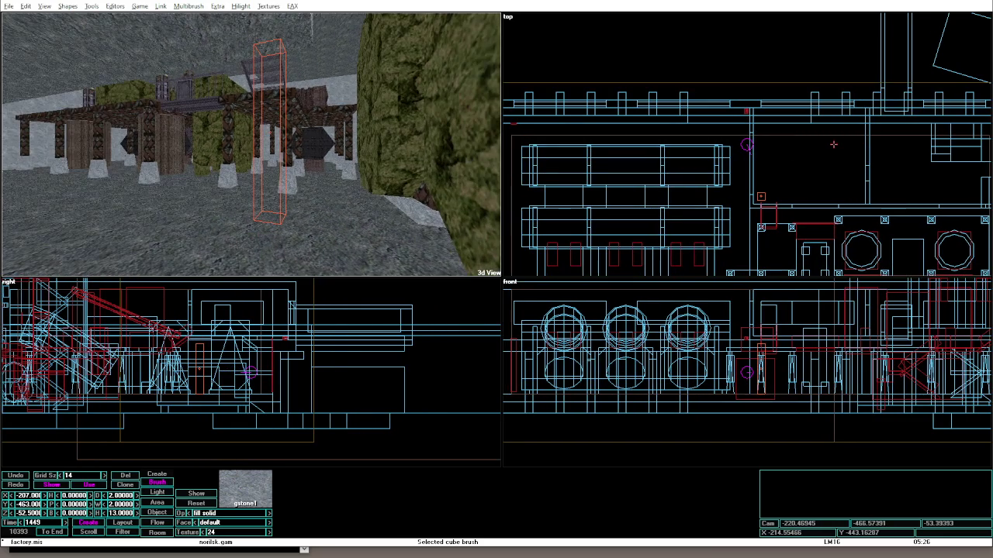
click(209, 35)
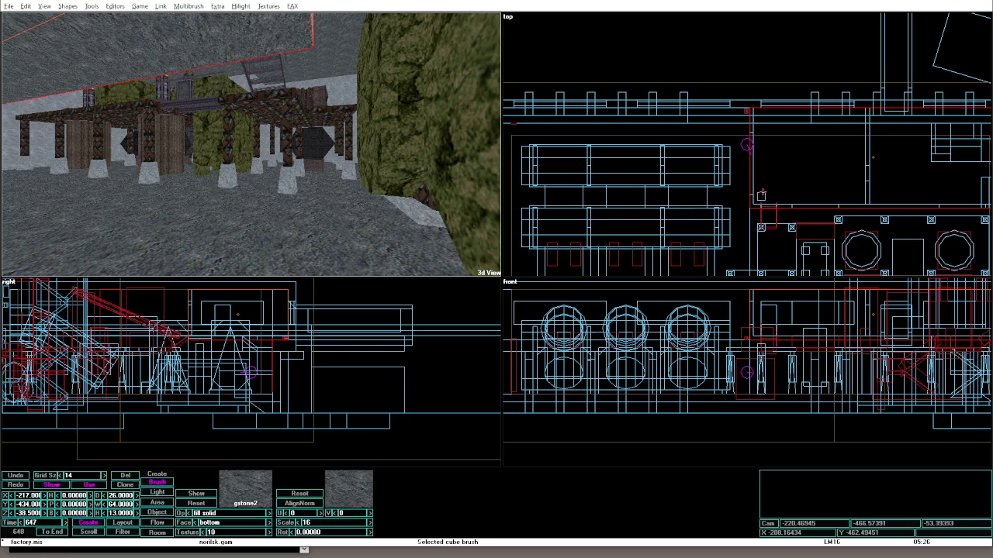
click(269, 140)
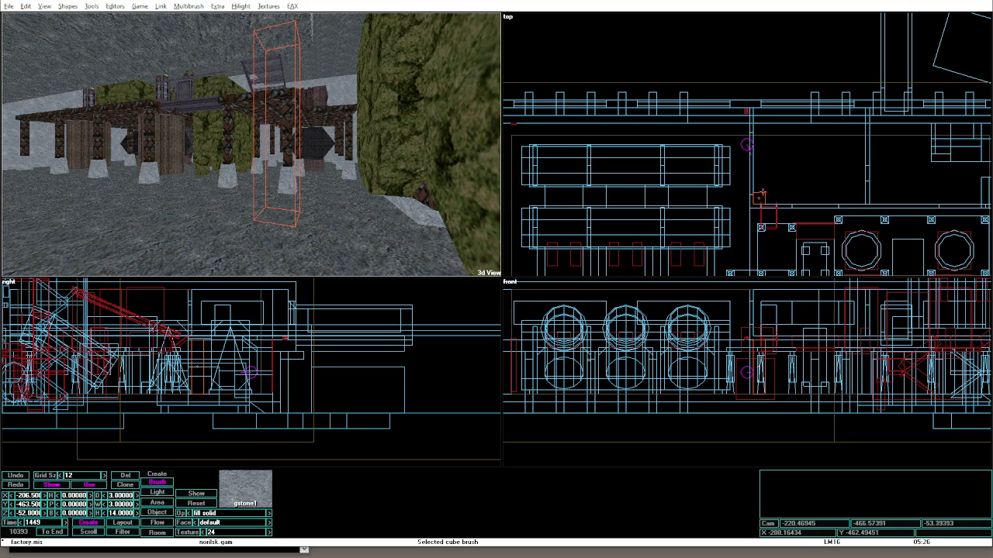
Texture the tall pillar's top face with gstone2.
key(Left)
key(Left)
key(Left)
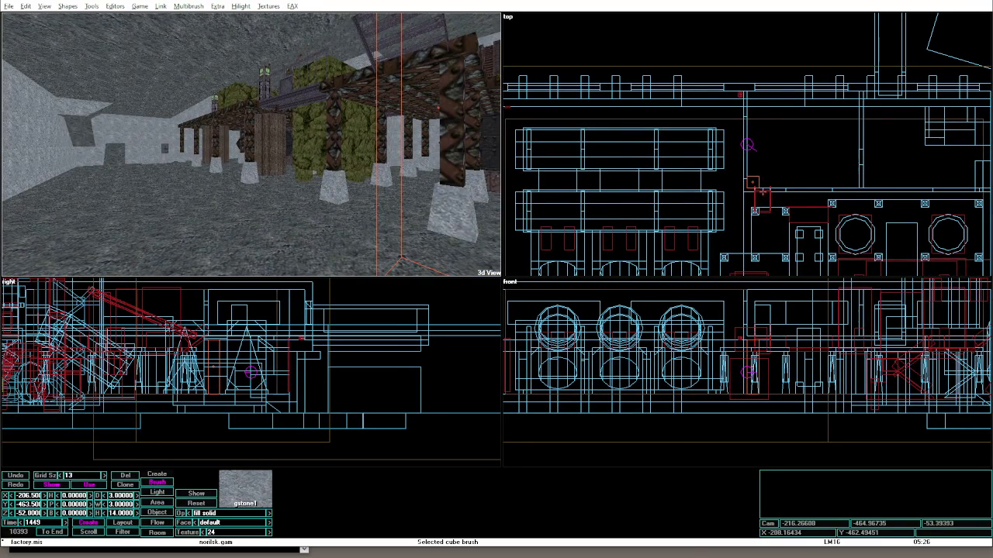
key(Right)
key(Right)
key(Down)
key(Down)
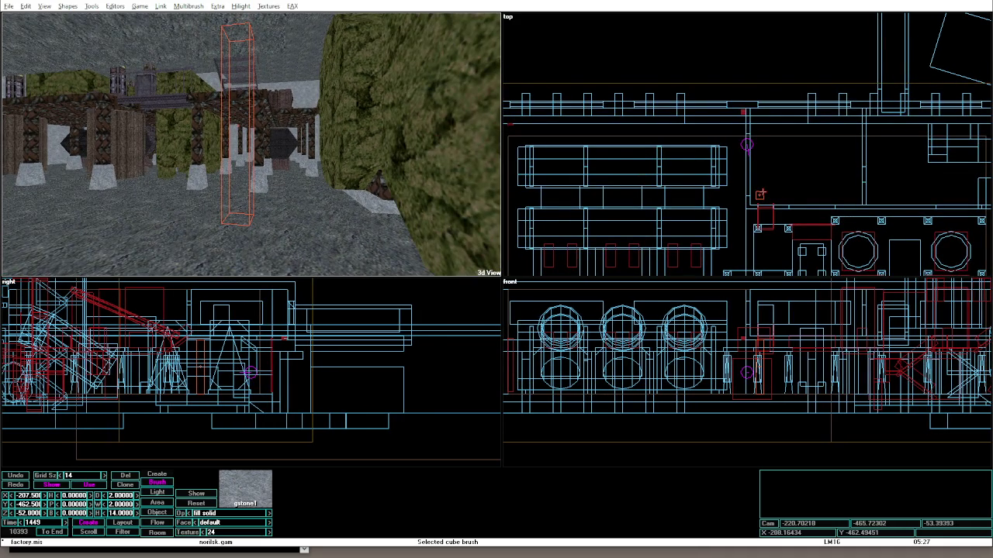
click(236, 29)
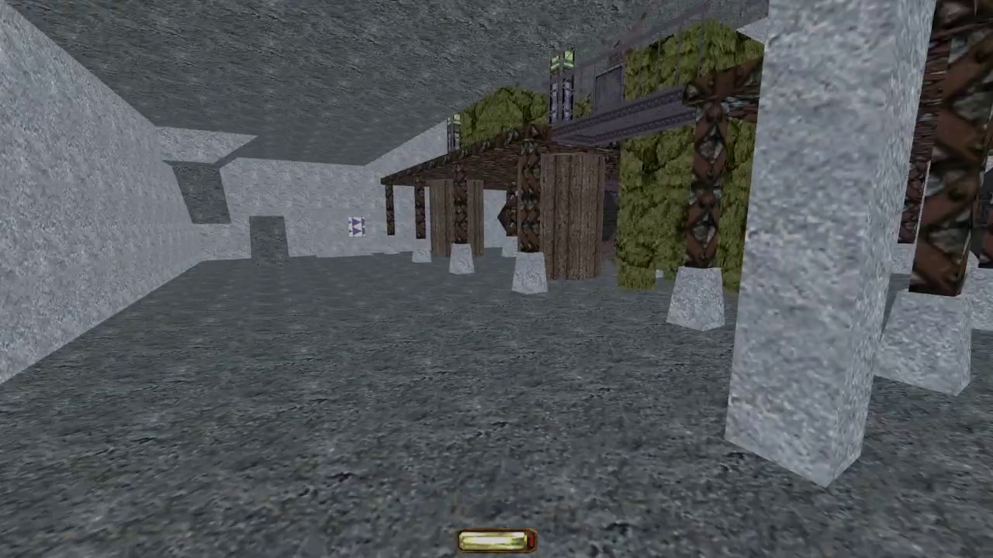
Exit game mode and return to DromEd's editor views.
key(alt+e)
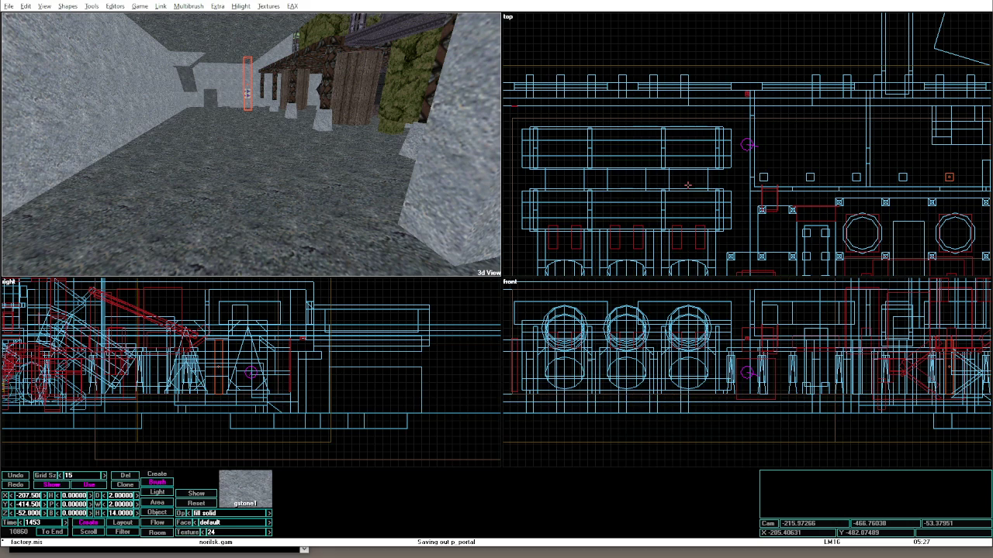
Walk the stone corridor in game mode toward the wooden beams and foliage, then return.
key(alt+g)
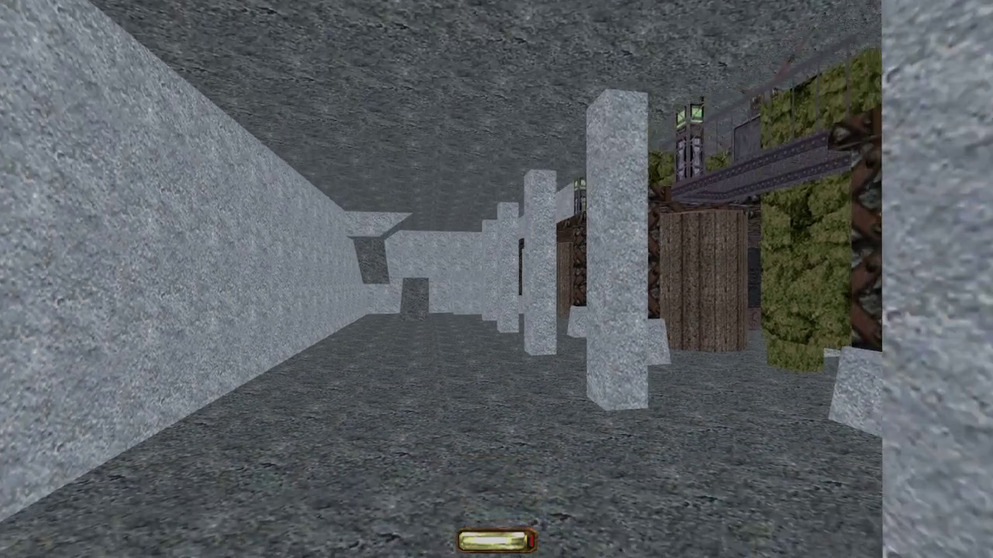
key(w)
key(Right)
key(w)
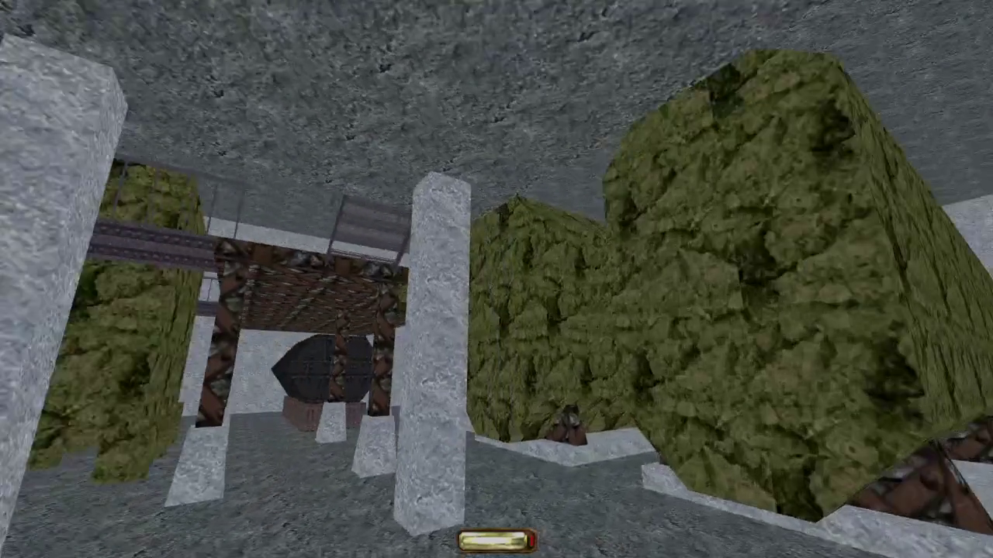
key(alt+e)
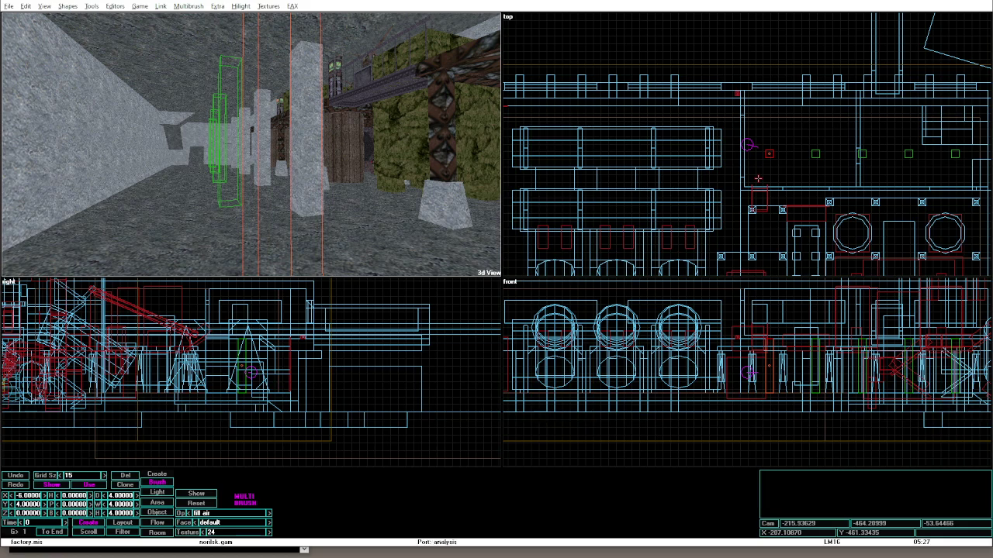
Walk past the triangle-marked wall and down the pillared corridor in a second game-mode run.
key(alt+g)
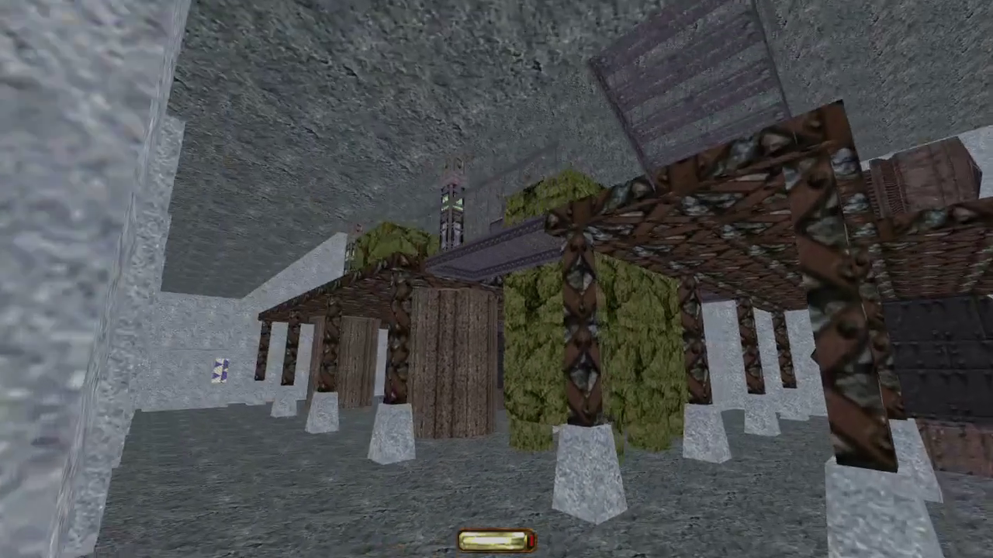
mouse_move(497, 279)
key(w)
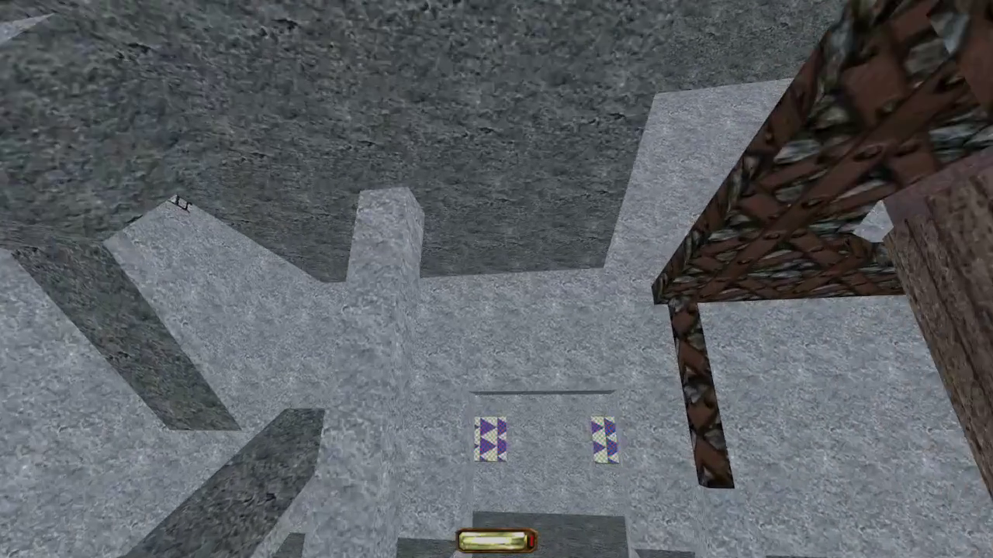
key(w)
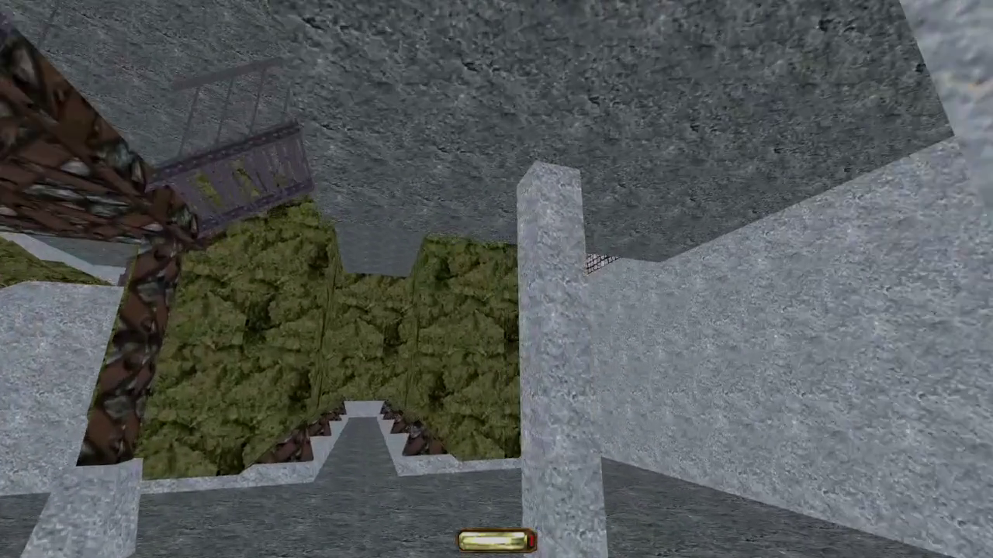
key(alt+e)
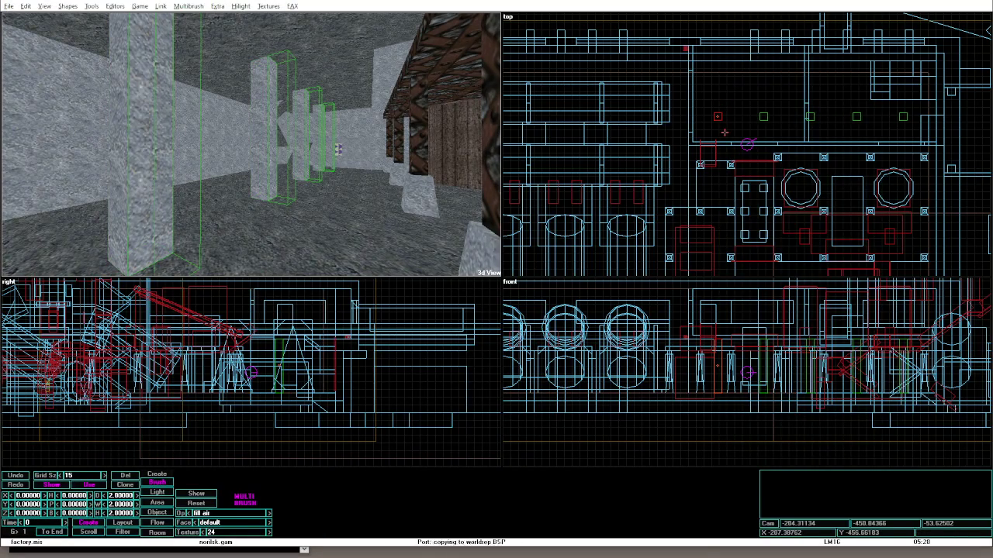
Walk under the plank beams, climb onto them and look down the corridor, then exit.
key(alt+g)
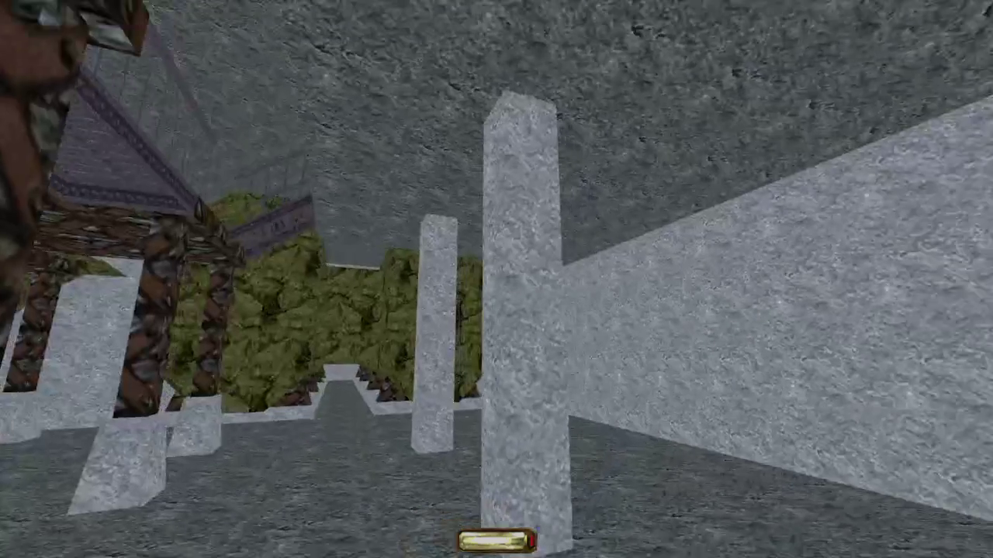
key(w)
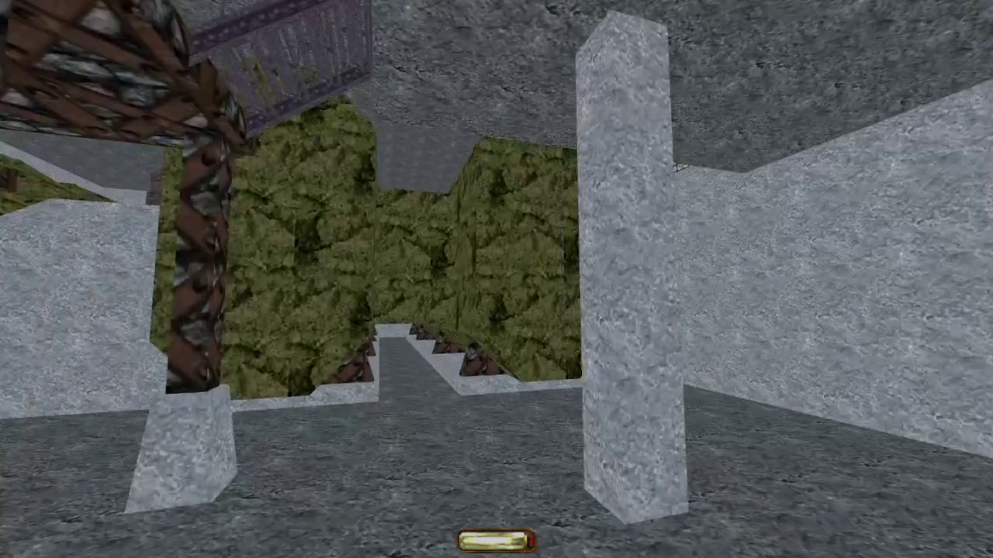
key(w)
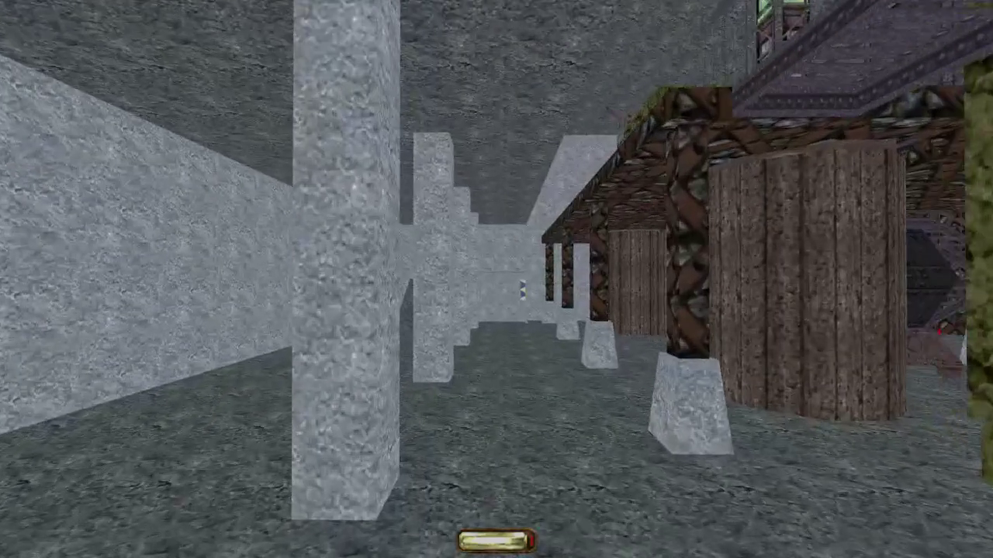
key(w)
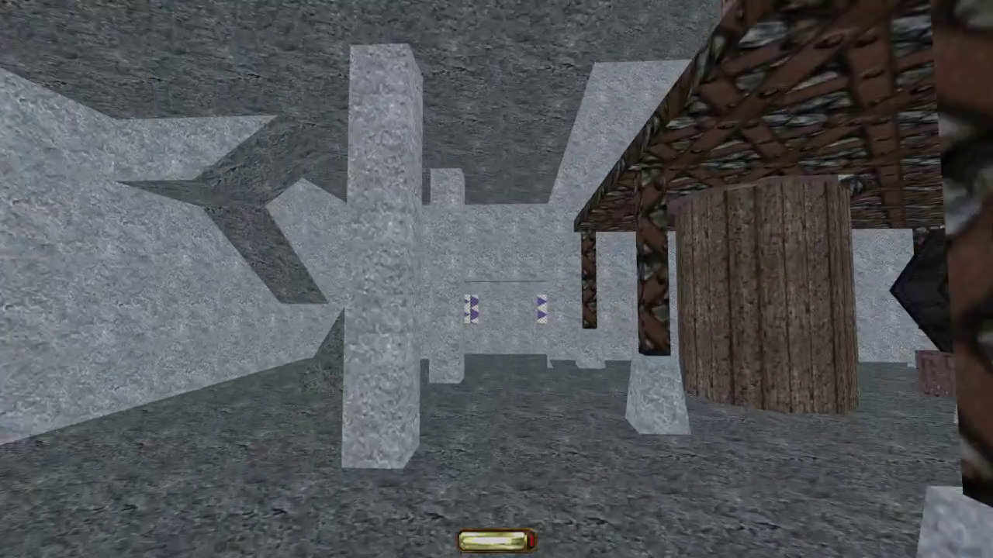
key(w)
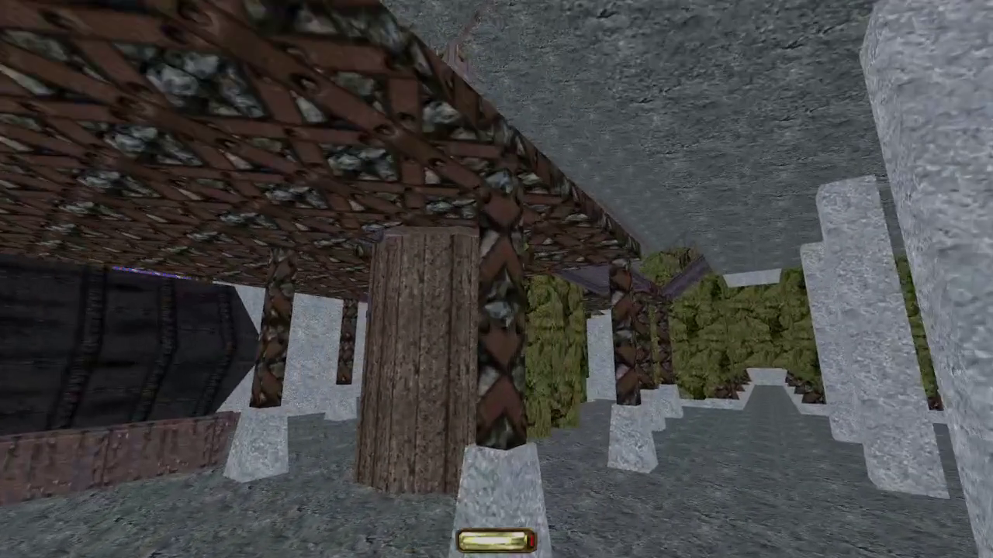
key(w)
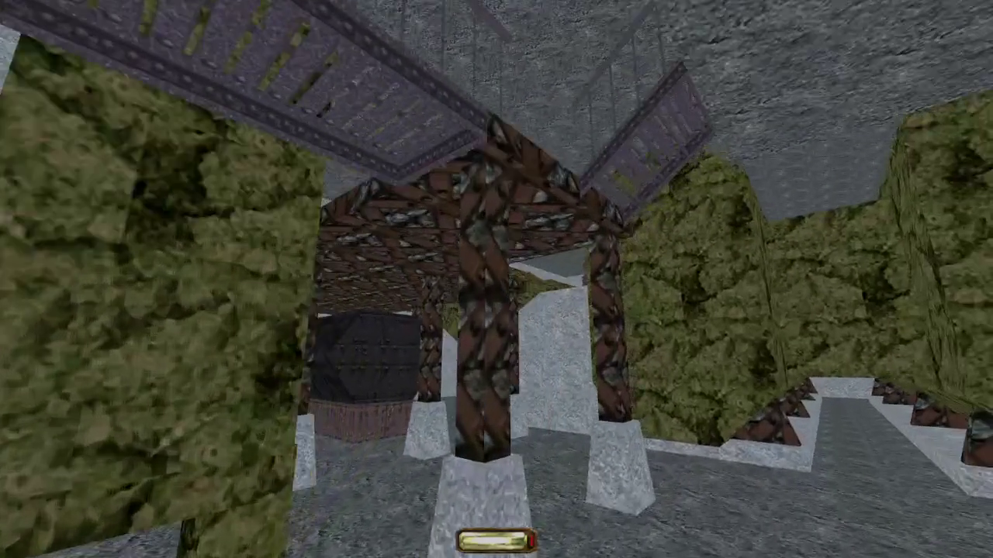
key(w)
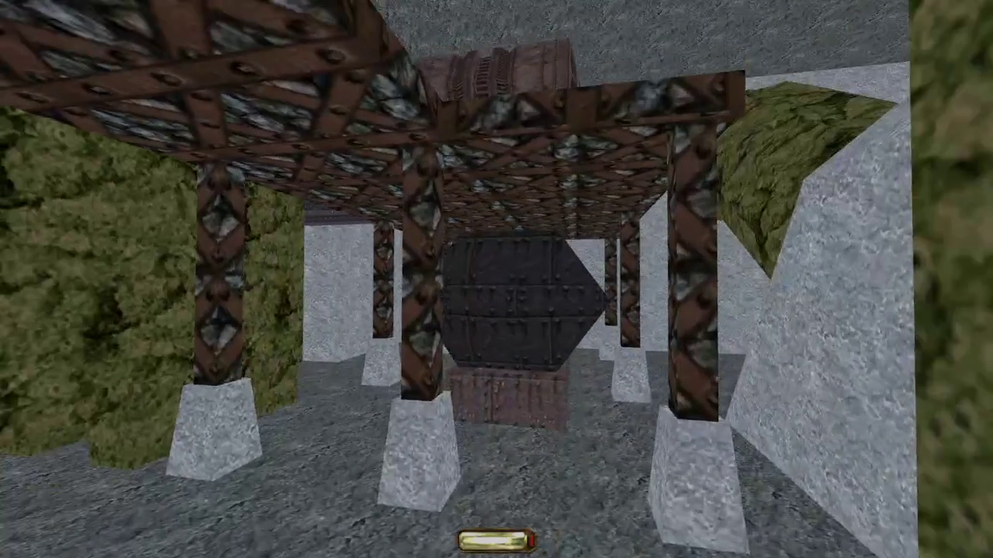
key(space)
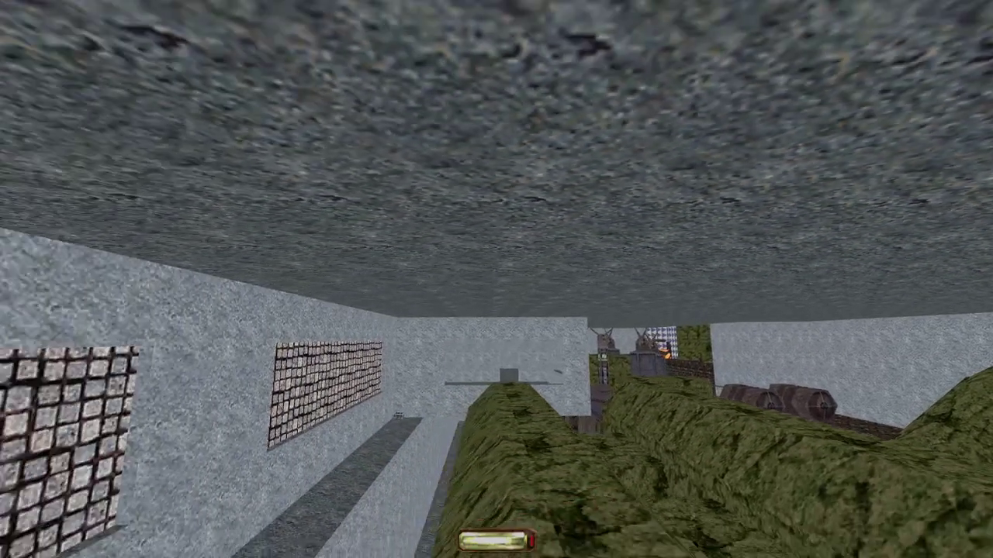
key(w)
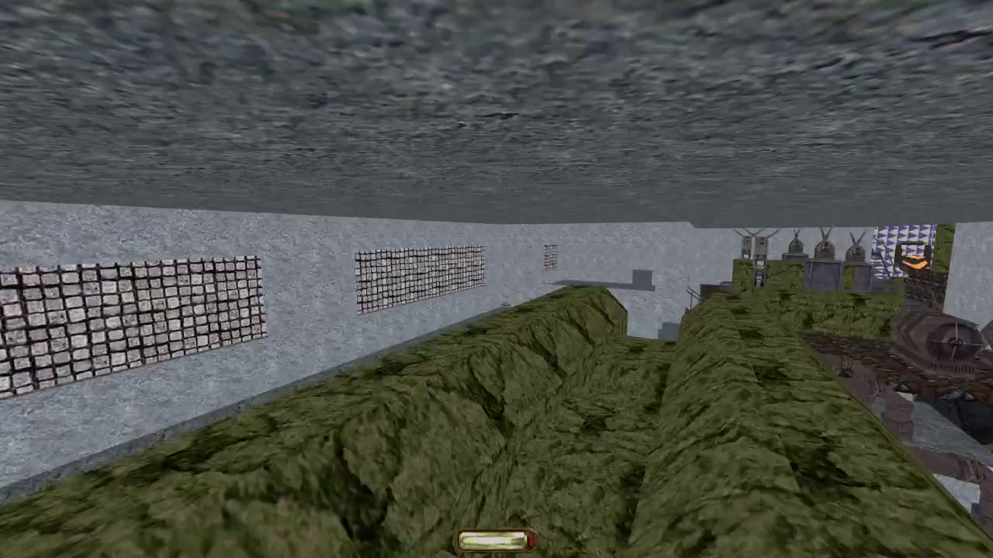
key(Escape)
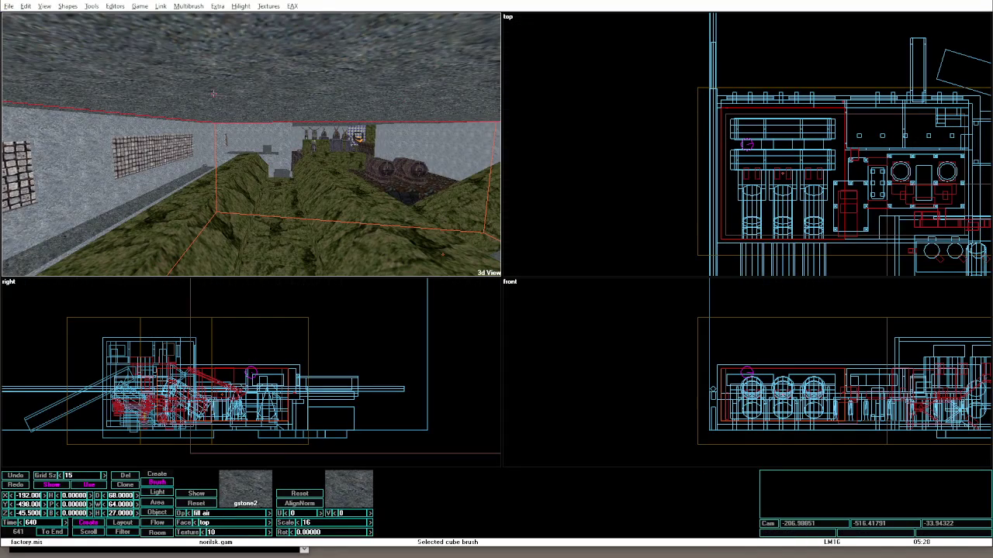
Drag out a new wedge brush and size it 64 wide by 34 deep.
click(67, 6)
click(87, 66)
drag(728, 178, 856, 242)
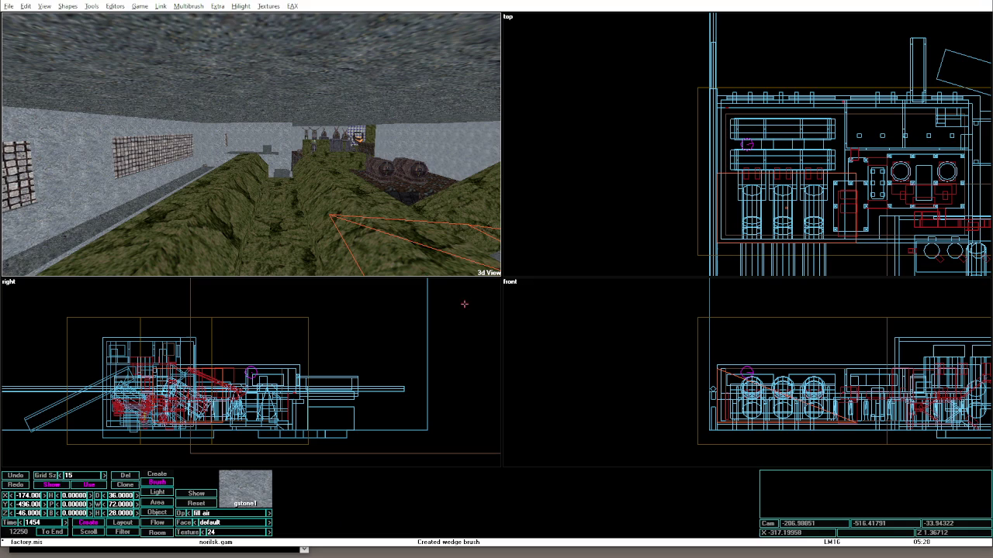
click(120, 495)
click(121, 504)
text(68)
key(Return)
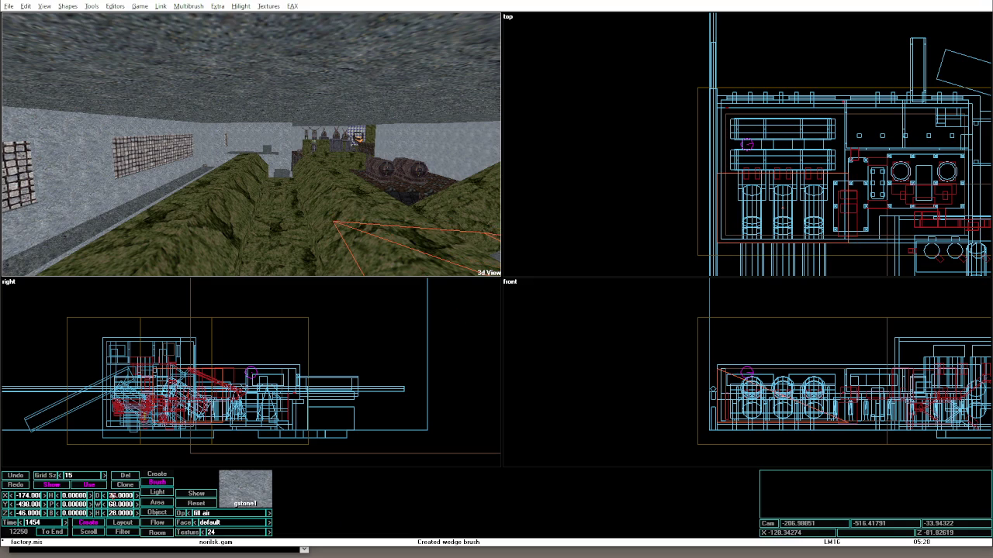
click(120, 495)
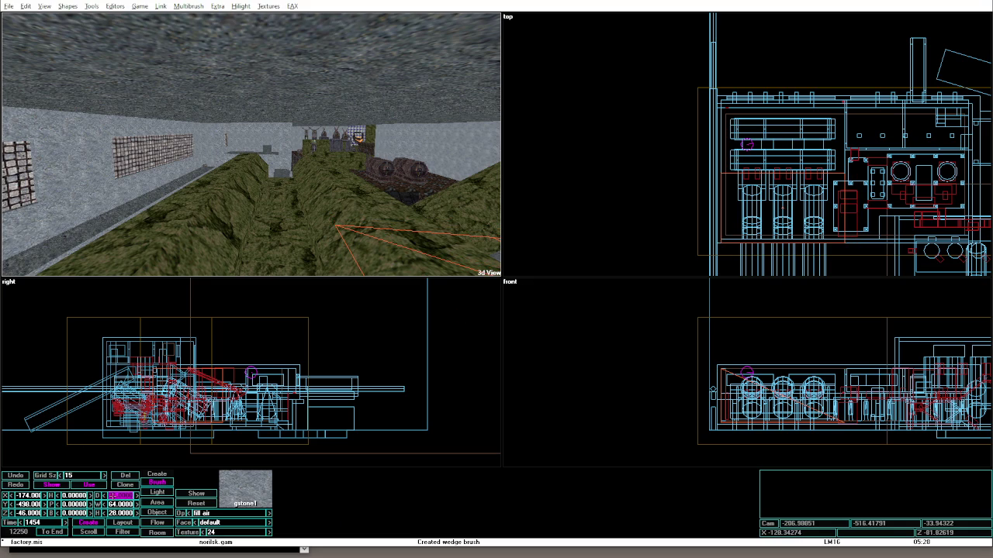
text(34)
key(Return)
Move the wedge to X -213 and give it height 4 and depth 64.
key(Up)
key(Up)
key(Up)
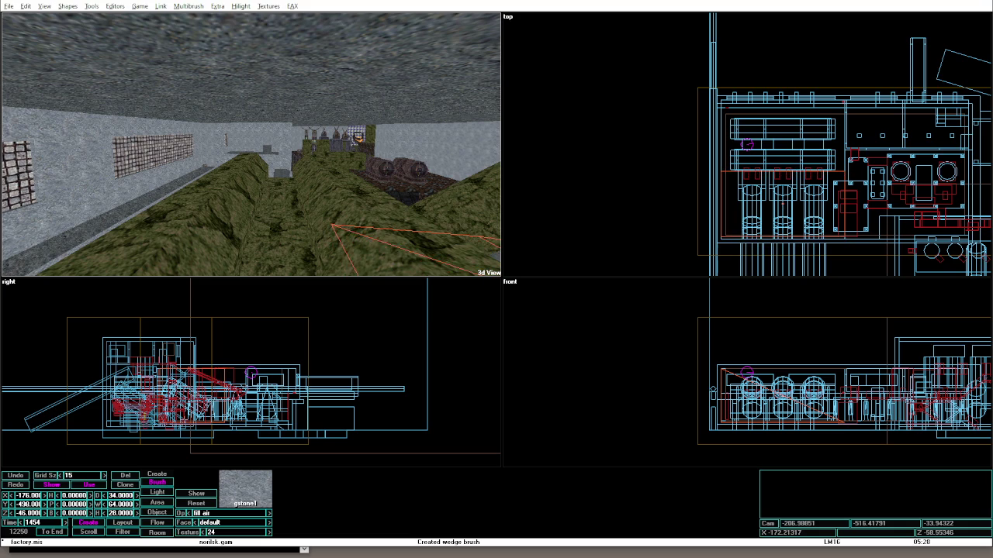
key(Up)
key(Up)
key(Up)
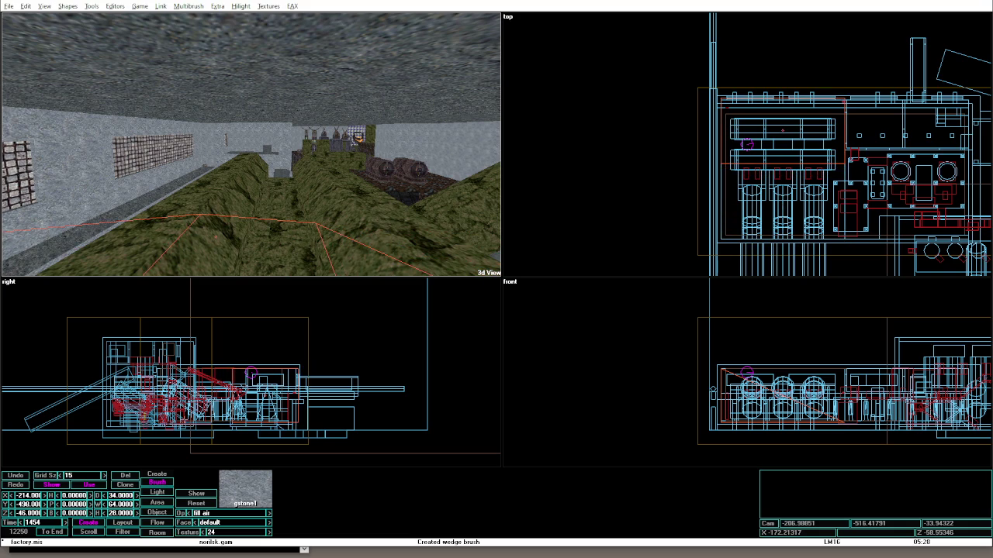
key(Up)
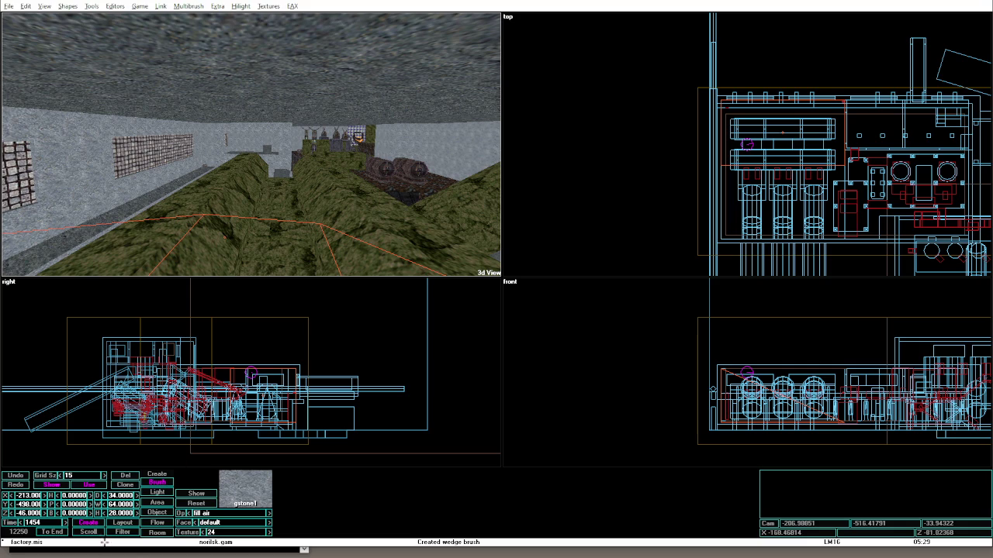
text(4)
key(Return)
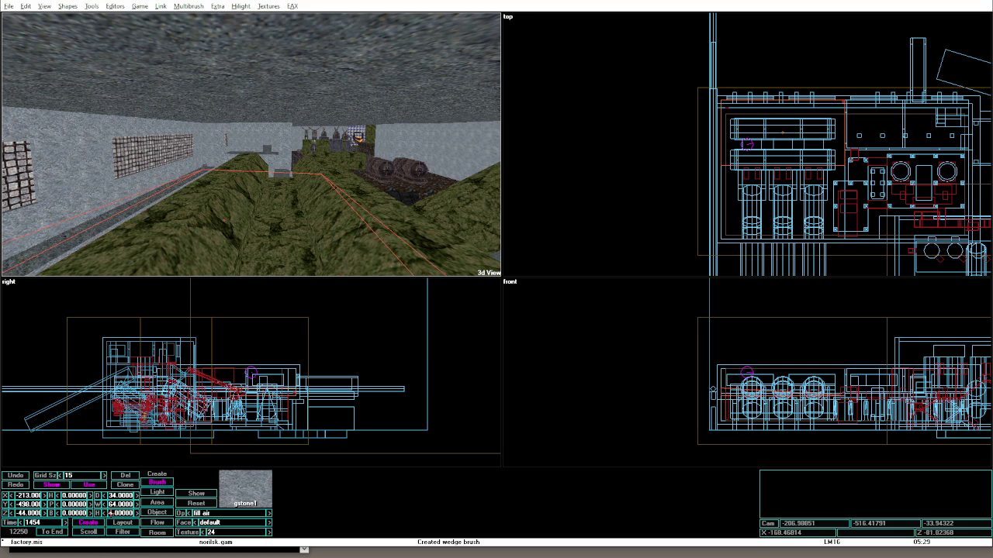
key(Up)
key(Up)
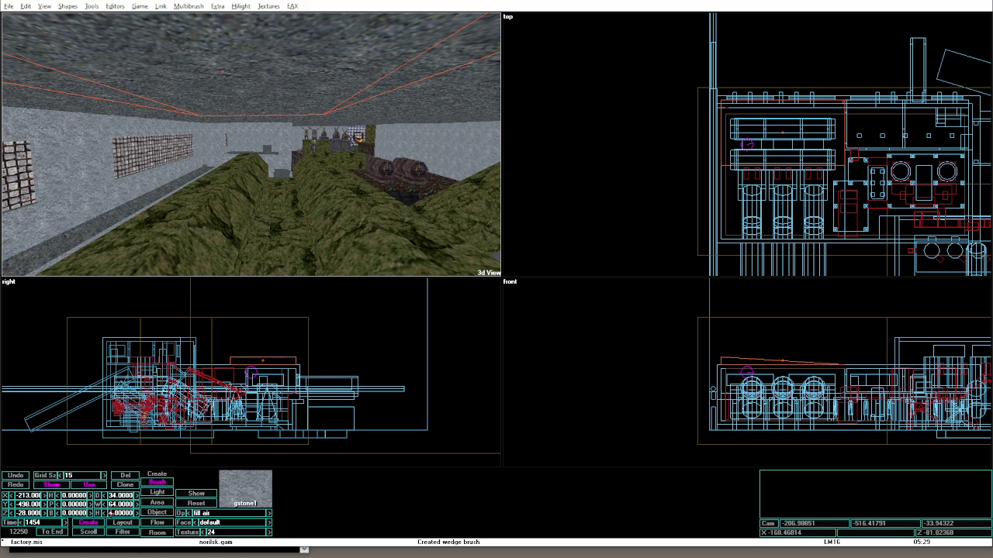
double_click(123, 495)
text(64)
key(Return)
Turn the wedge to heading 90, lower it to Z -30, and rebuild the level.
click(73, 495)
text(270)
key(Return)
text(90)
key(Return)
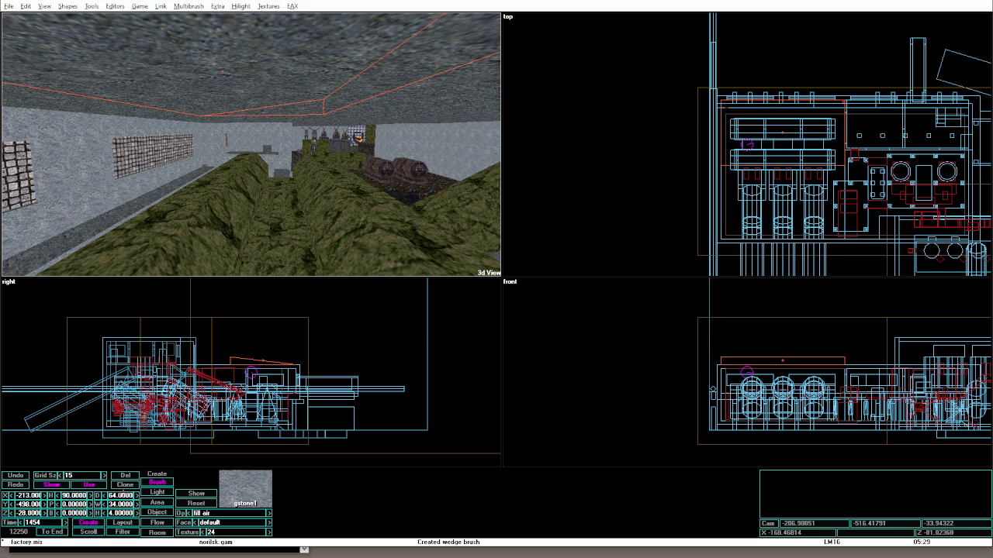
text(-30)
key(Return)
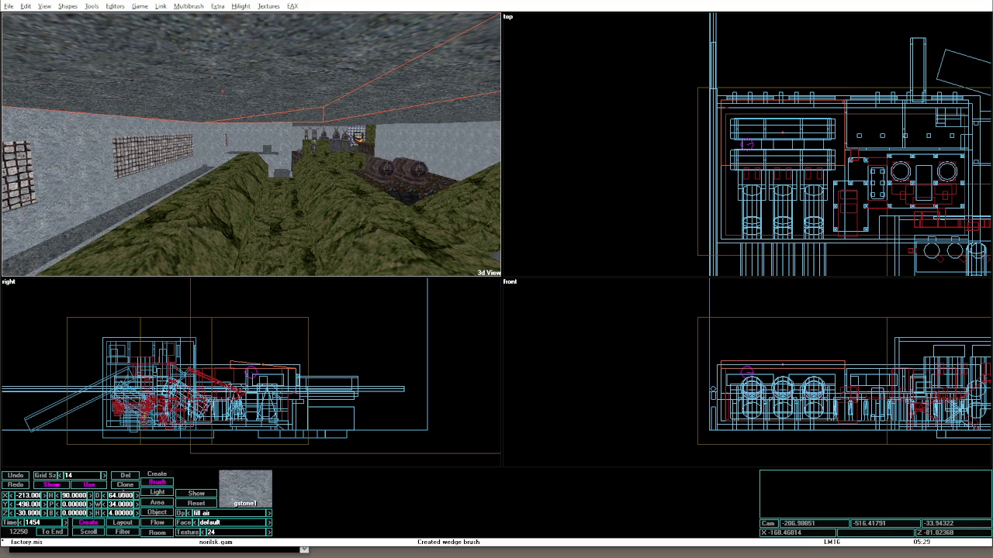
key(ctrl+shift+p)
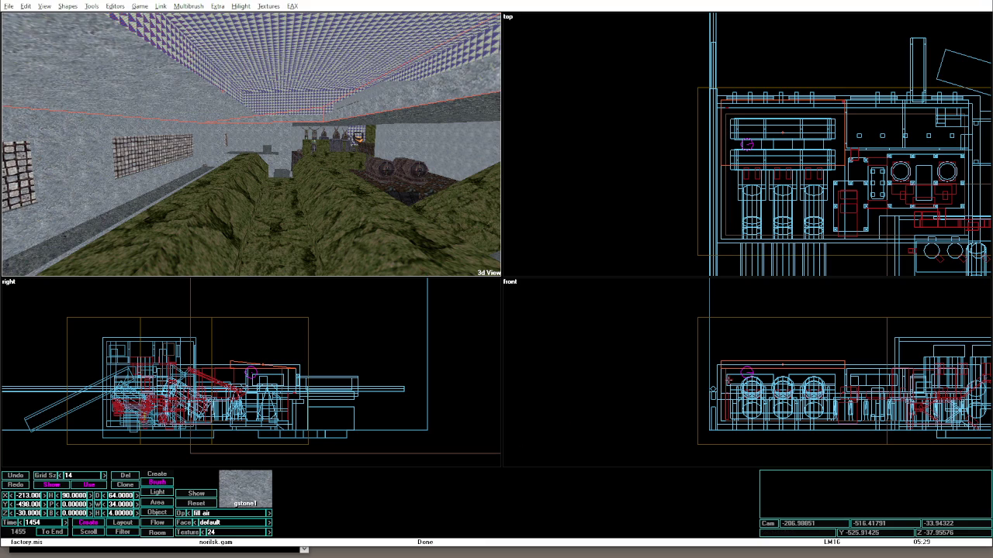
Select the stone cube at brush time 161, raise it to Z -21, rebuild and test in game.
click(715, 368)
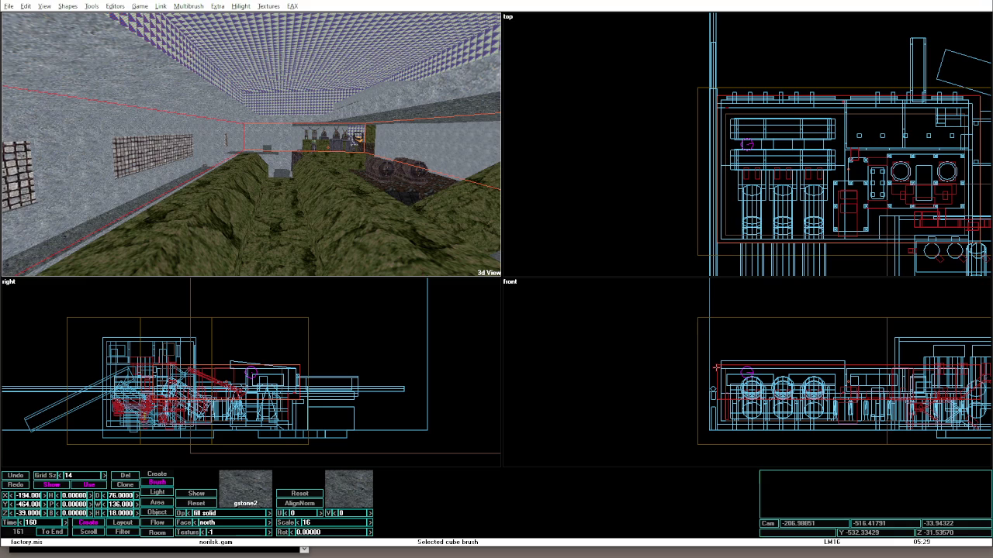
click(721, 363)
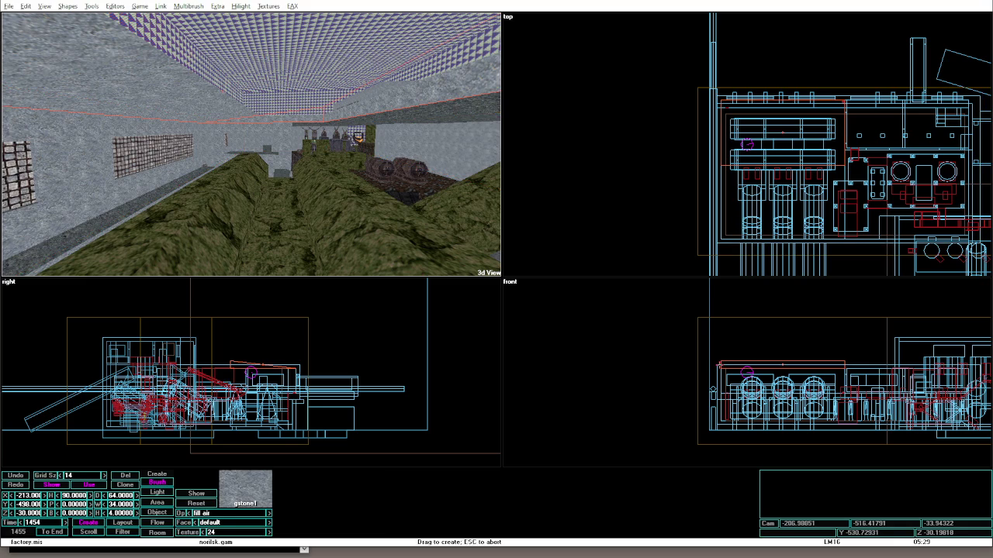
click(722, 363)
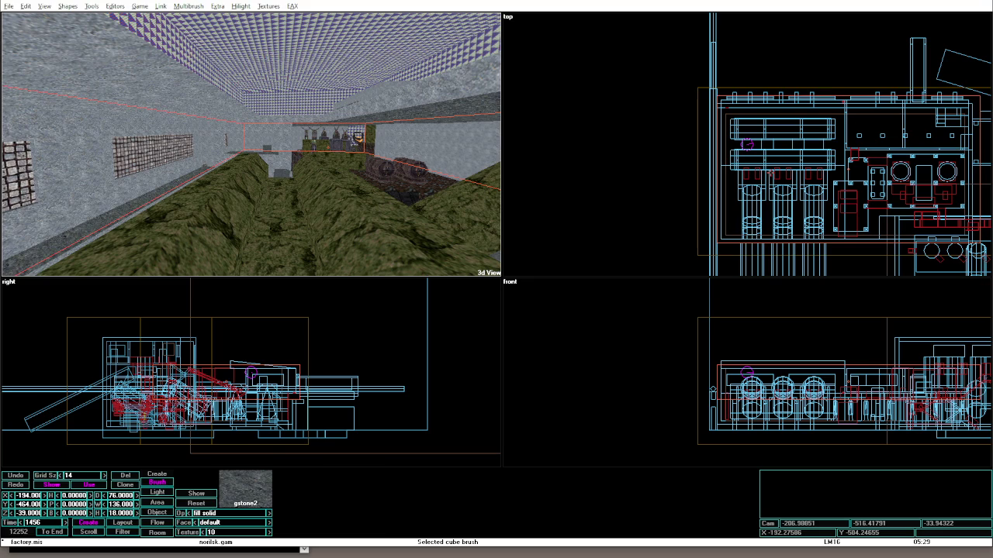
text(161)
key(Return)
drag(848, 379, 847, 345)
key(alt+o)
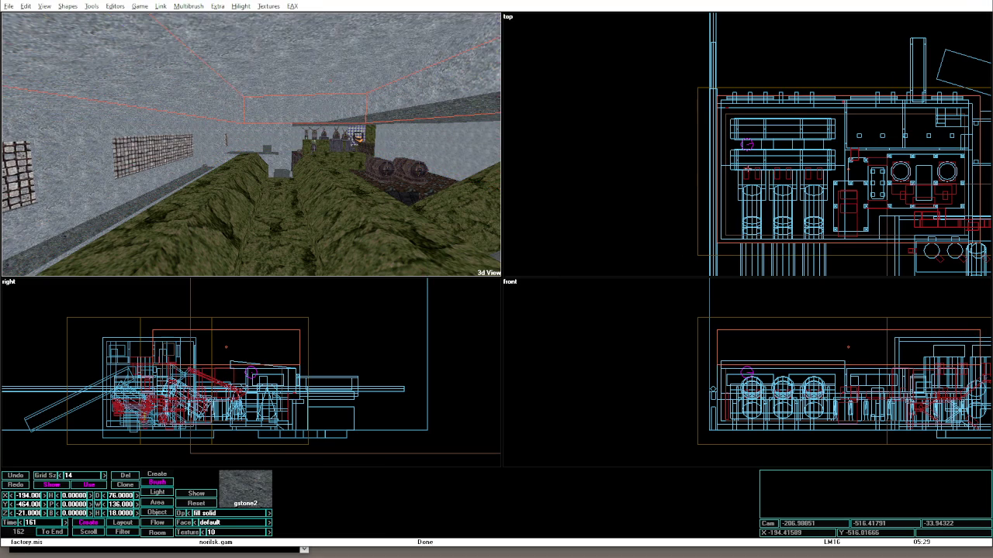
key(alt+g)
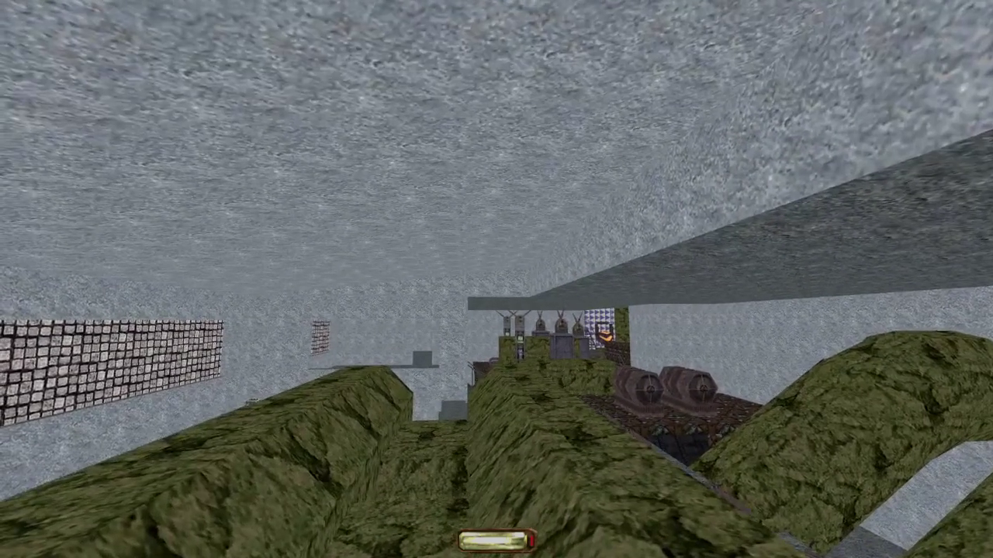
Select the other wedge brush, nudge it to X -179, then rebuild and launch game mode.
key(alt+e)
click(285, 102)
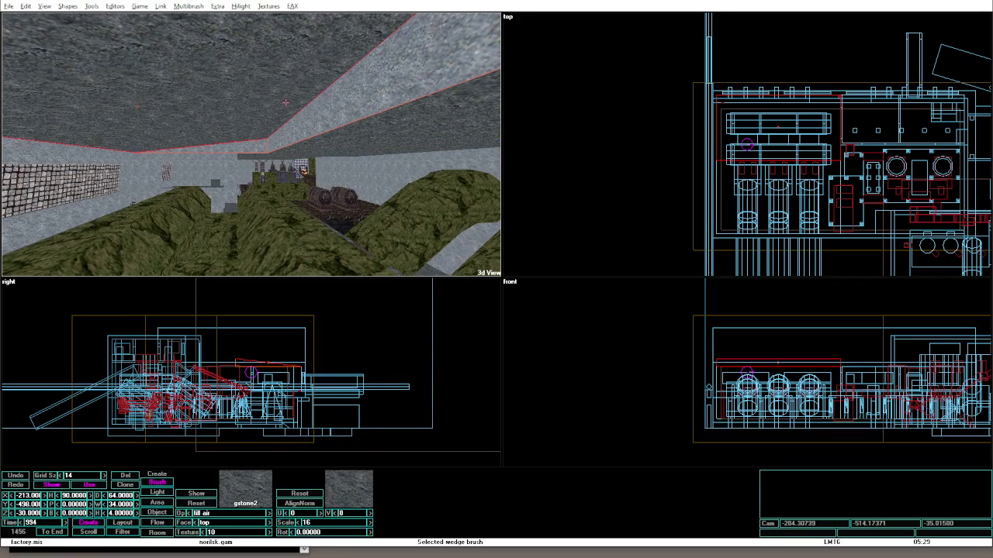
scroll(284, 101, down, 2)
scroll(284, 101, up, 2)
click(284, 101)
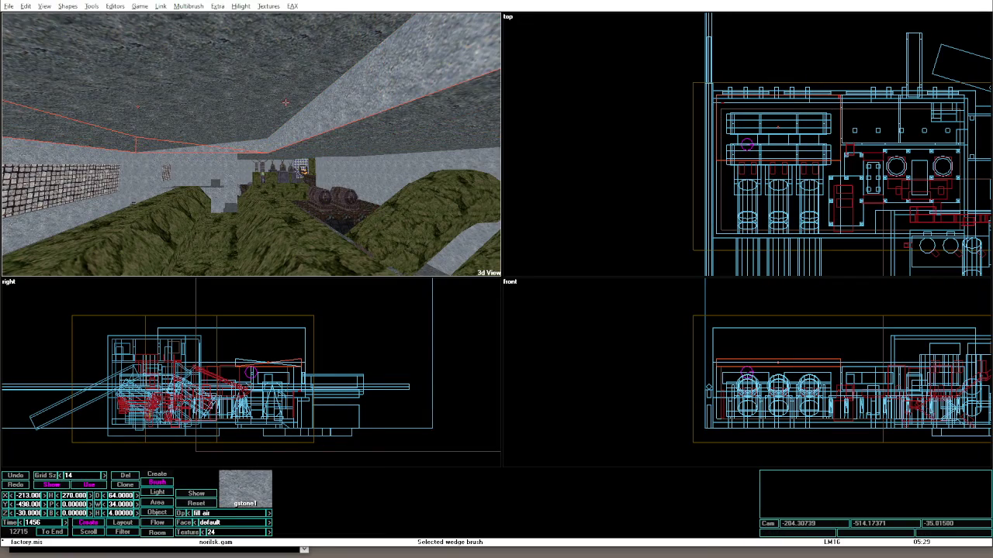
key(Down)
key(Down)
key(Down)
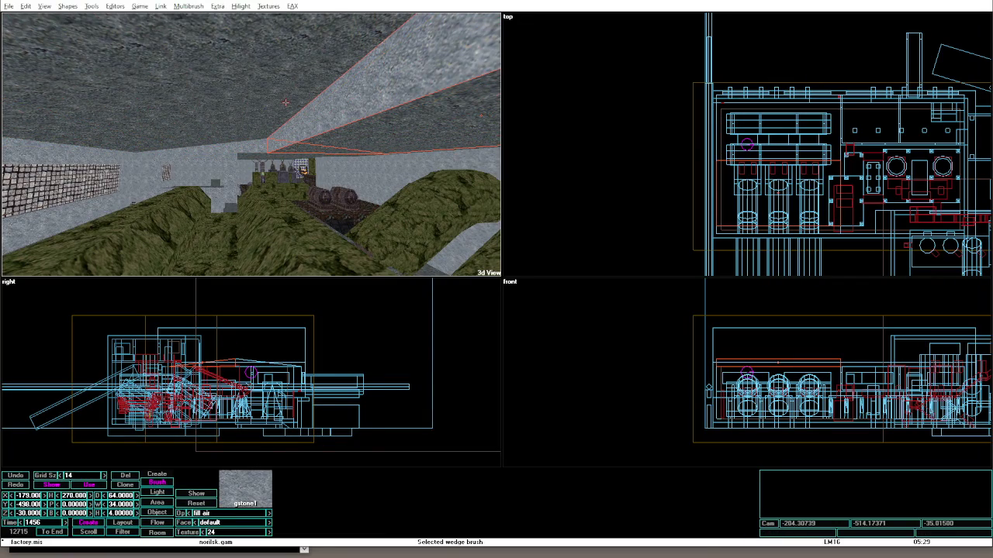
key(alt+g)
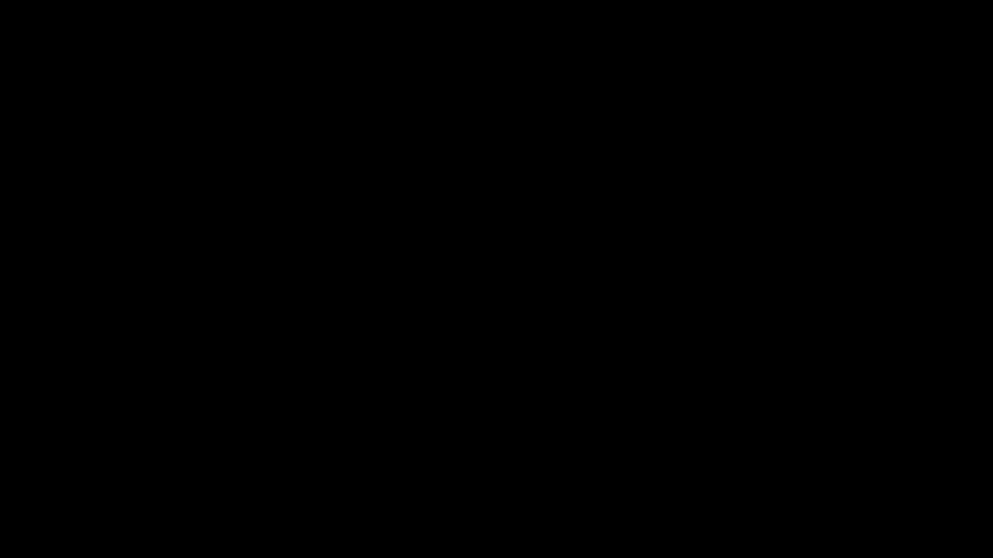
Look around the green arches, wall grates and machinery in game mode, then exit.
key(Right)
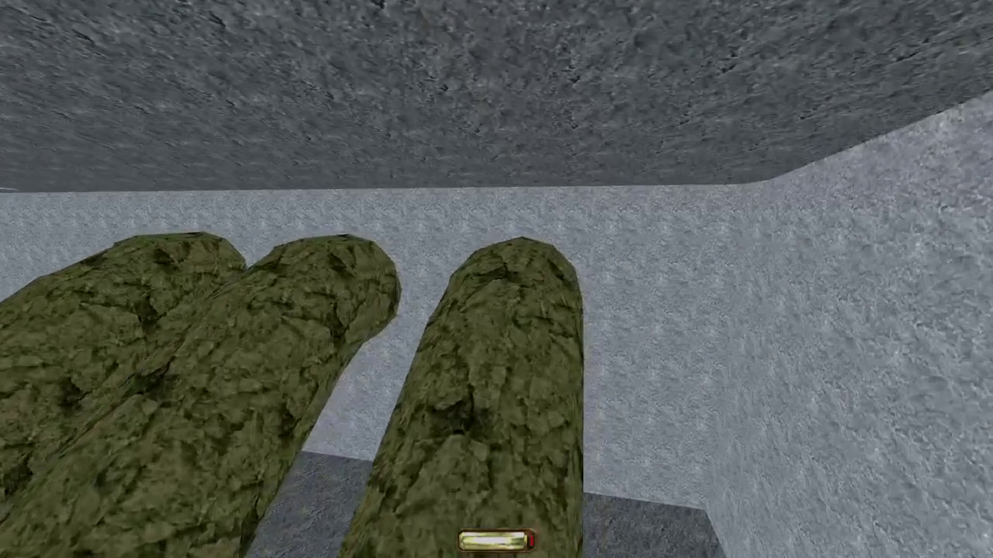
key(Left)
key(Right)
key(Left)
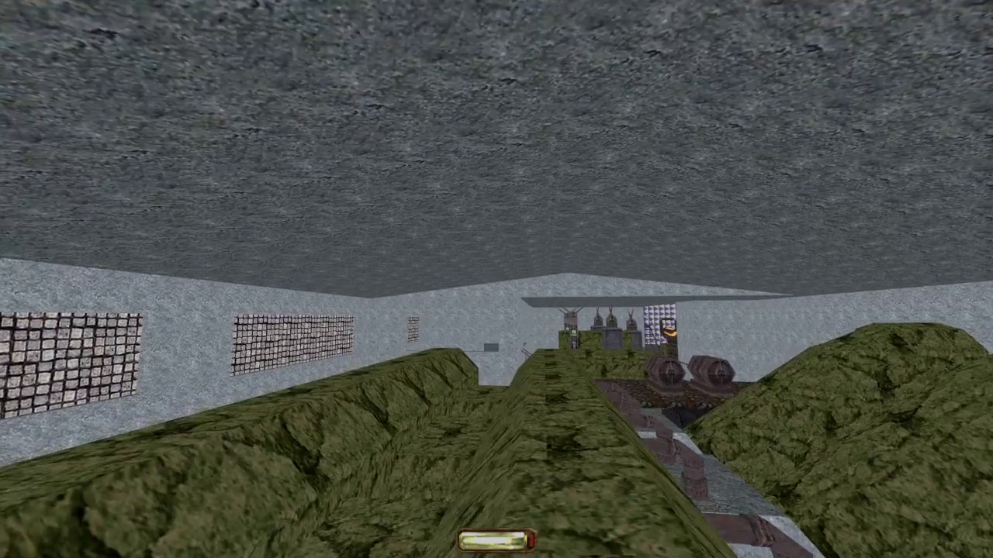
key(Escape)
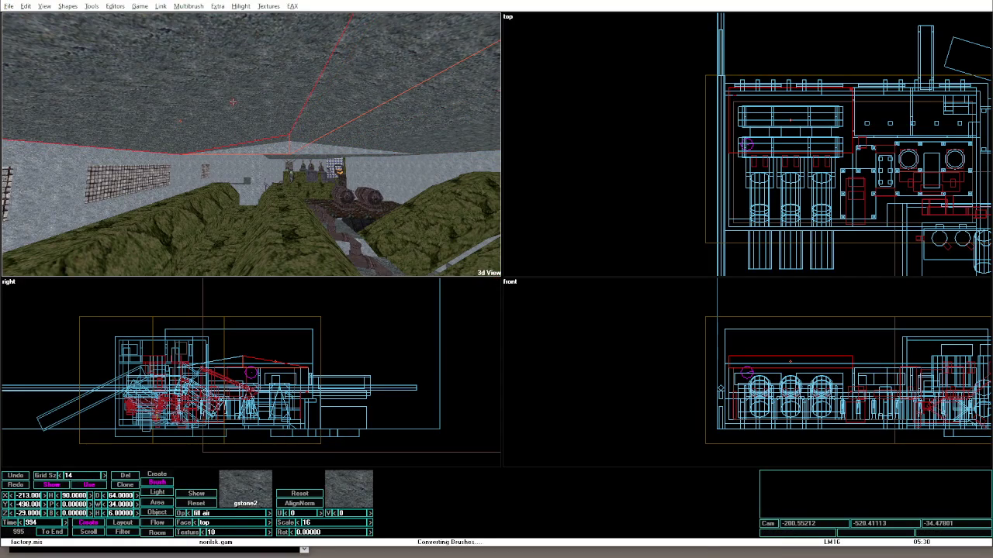
Re-enter game mode and look over the hedges at the machinery and grey walls.
key(alt+g)
key(Up)
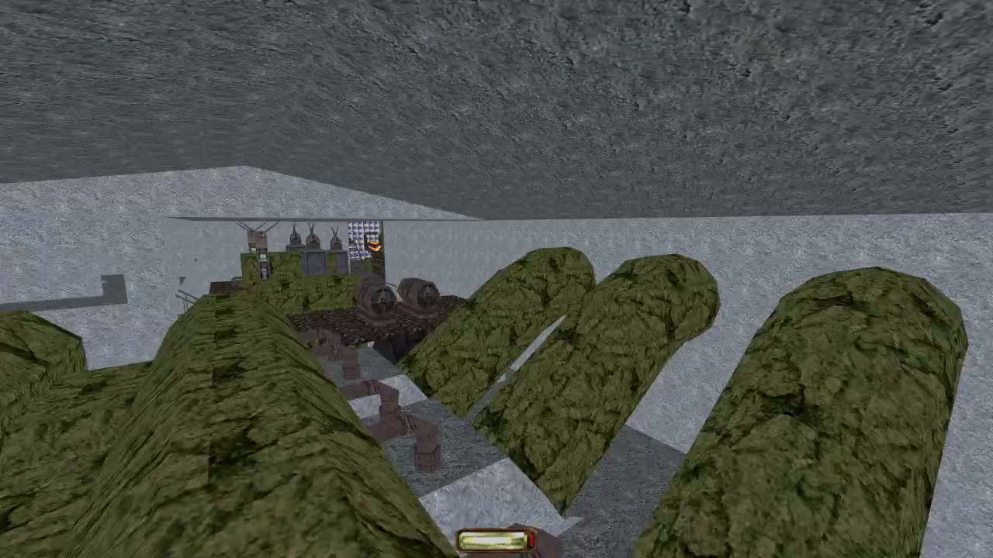
key(Left)
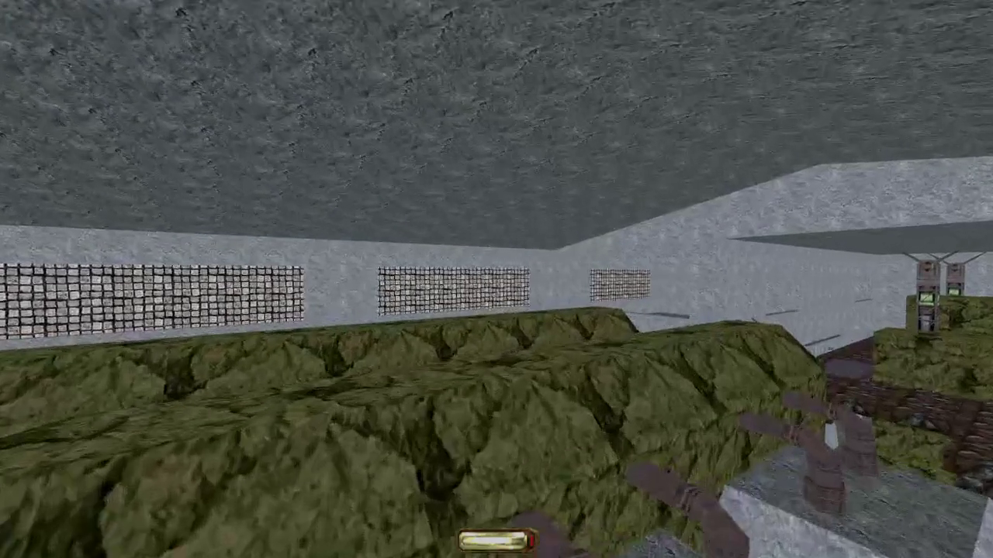
key(Right)
key(Up)
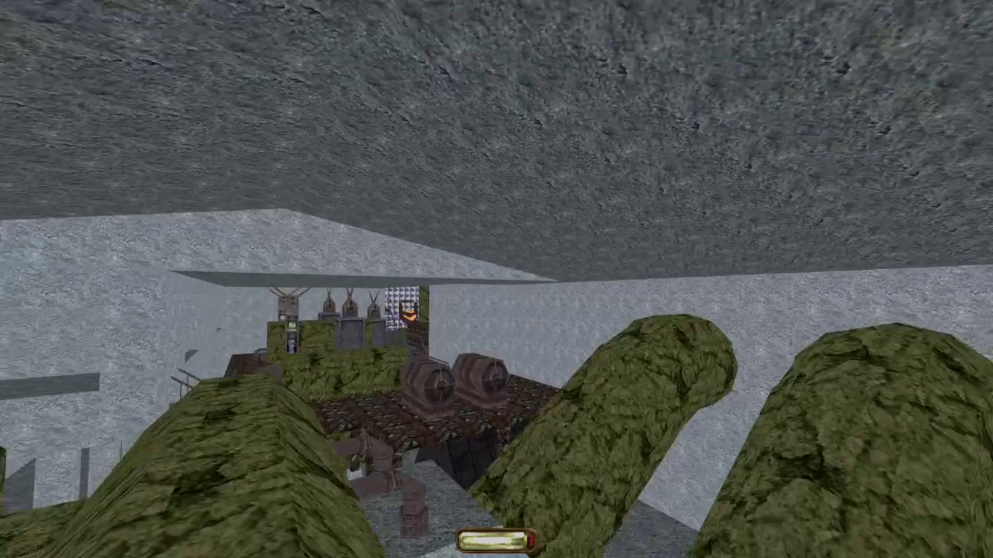
key(Right)
key(Left)
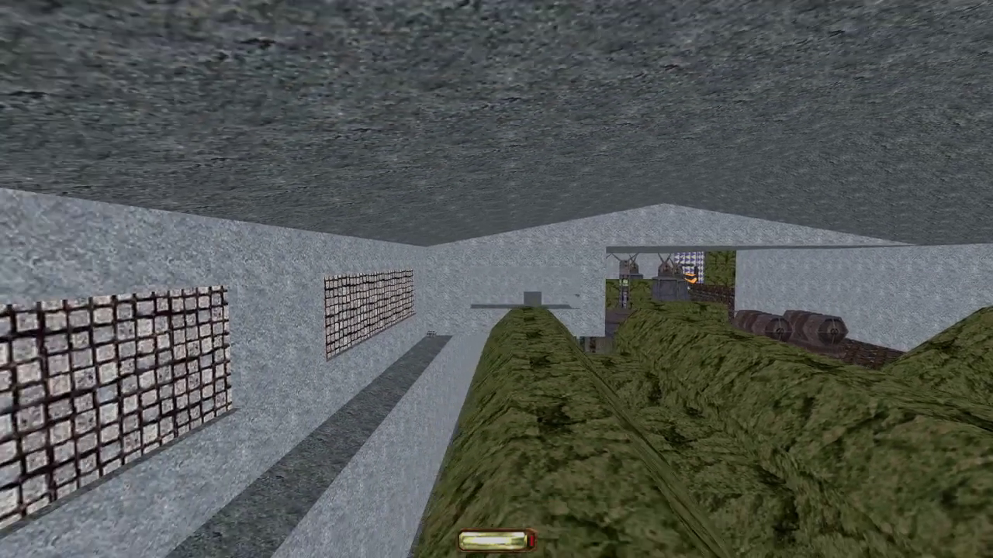
key(Right)
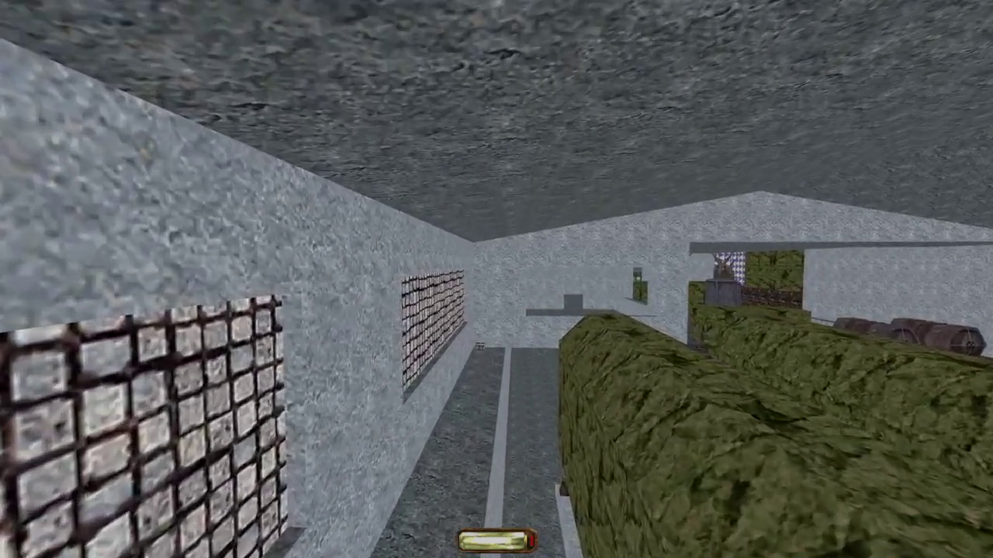
key(Left)
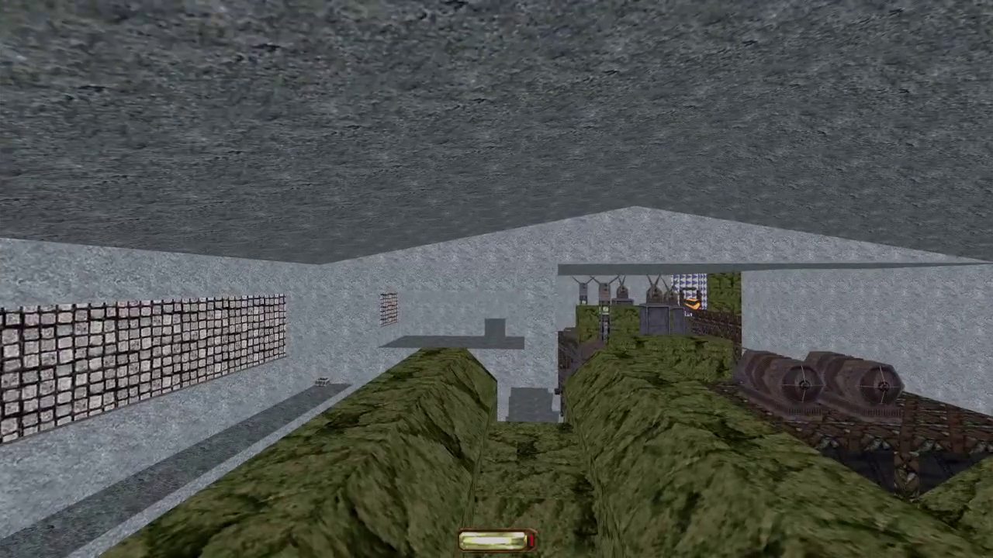
key(alt+F4)
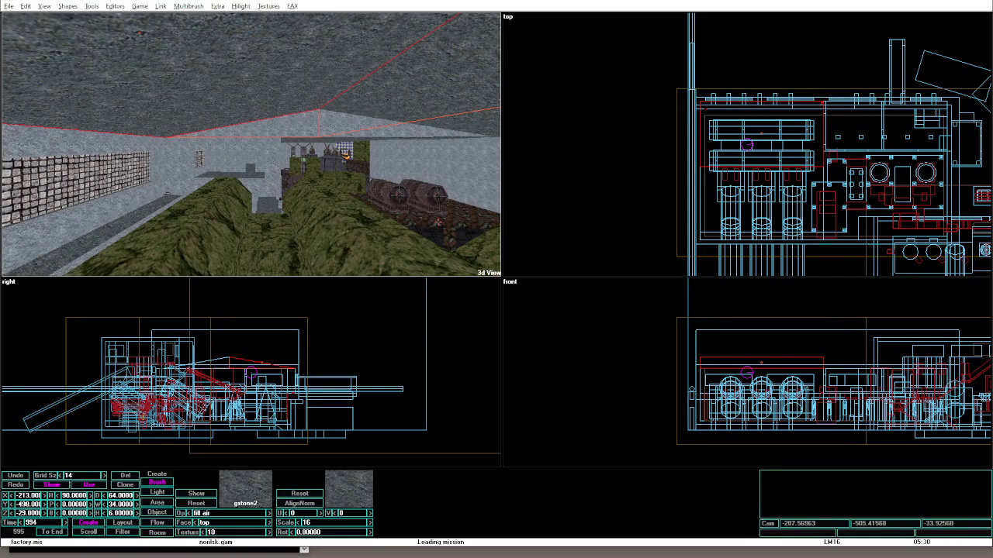
Select brush time 161, apply the gstone2 texture and set its heading to 270.
click(232, 69)
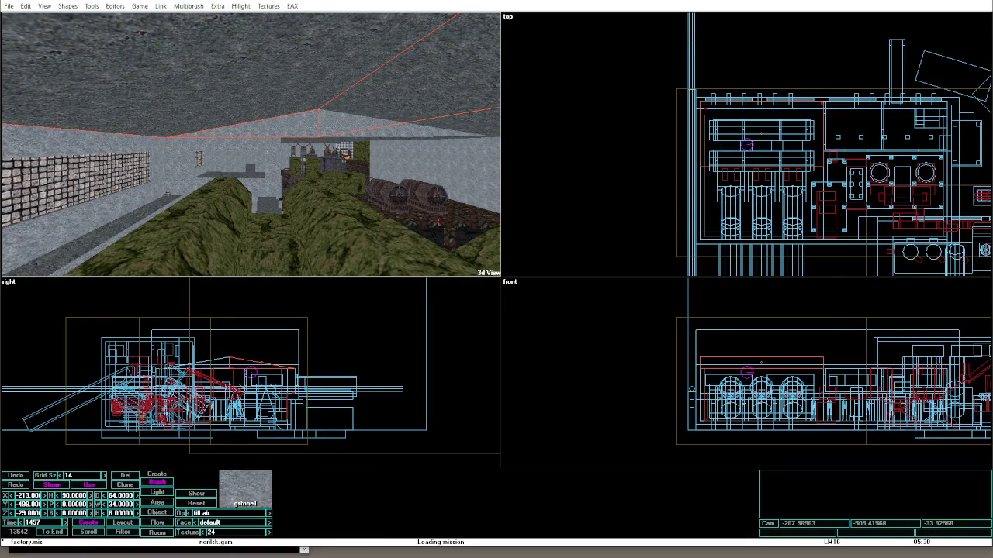
text(161)
key(Return)
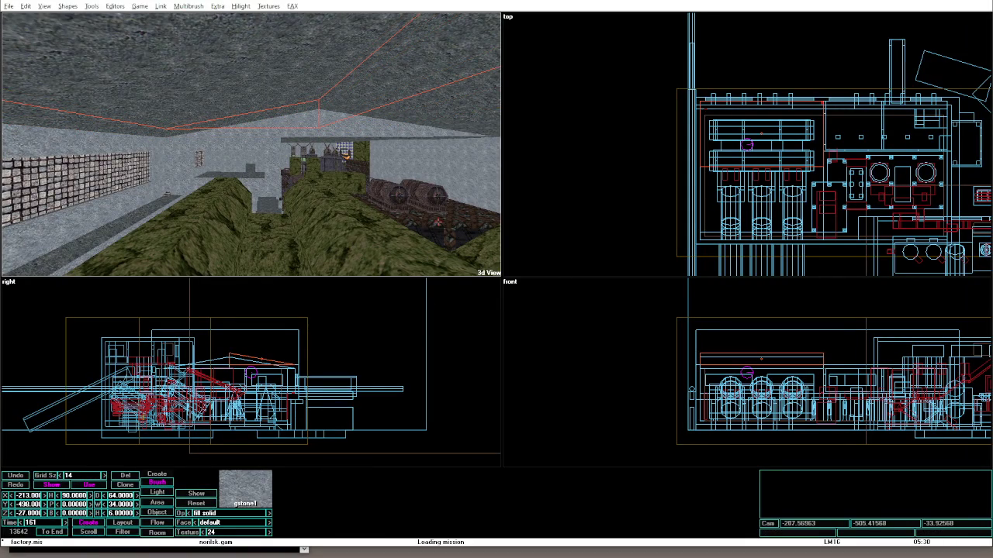
key(ctrl+t)
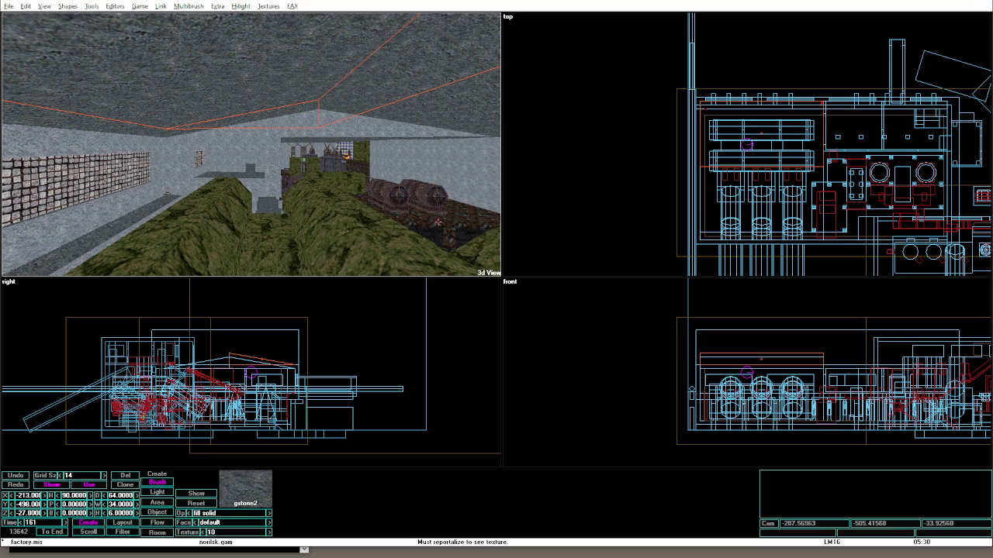
text(458)
key(Return)
text(270)
key(Return)
Step between brushes 161 and 163 to review the neighbouring wedges and their face textures.
key(t)
text(162)
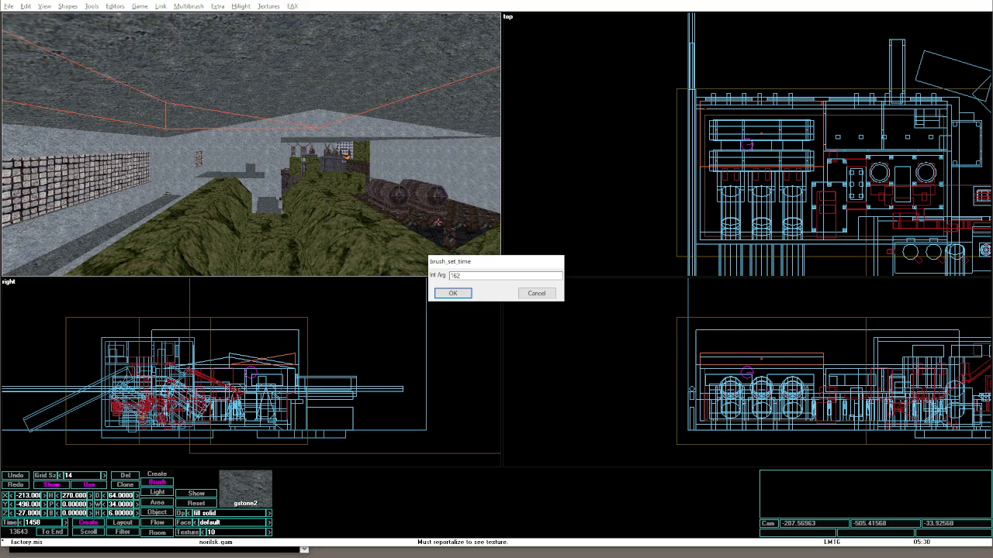
key(Return)
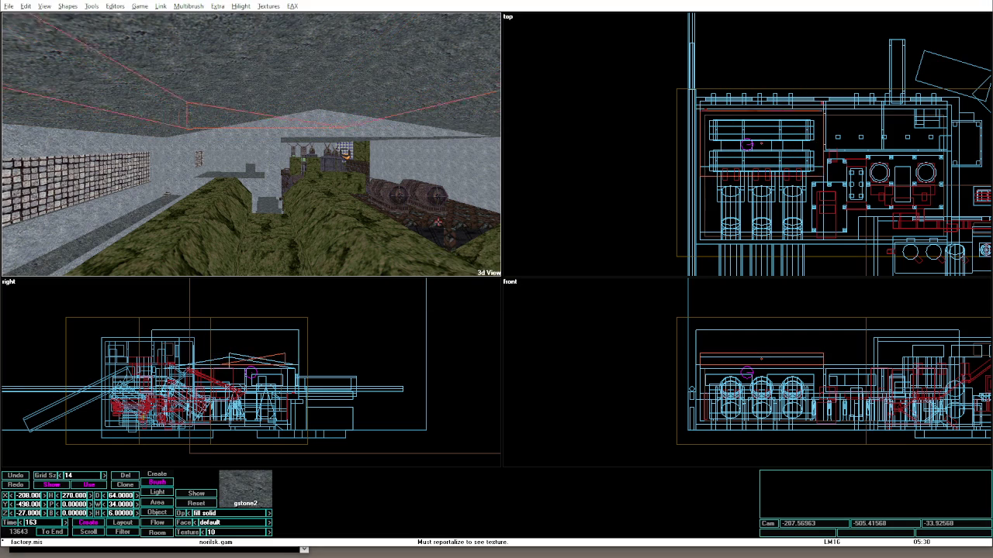
key(minus)
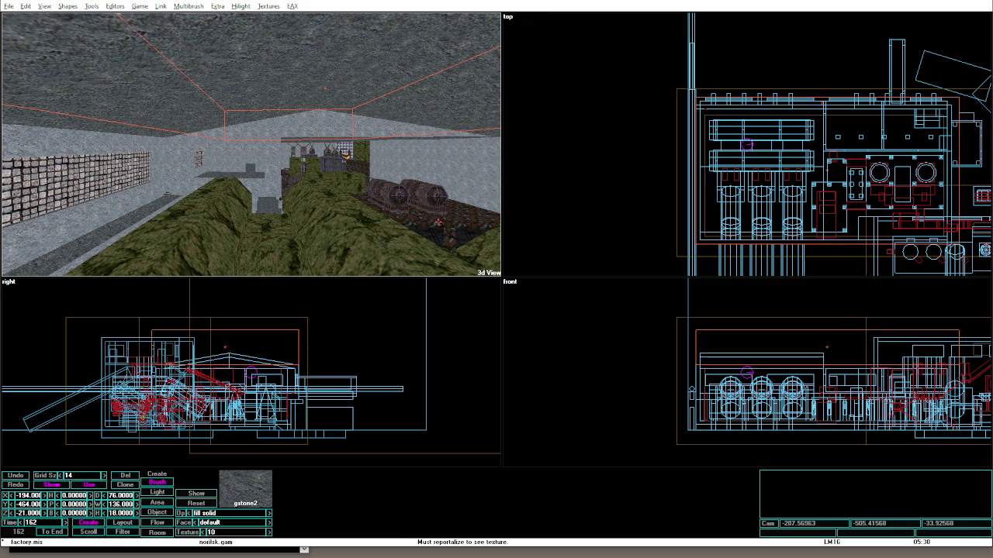
click(761, 356)
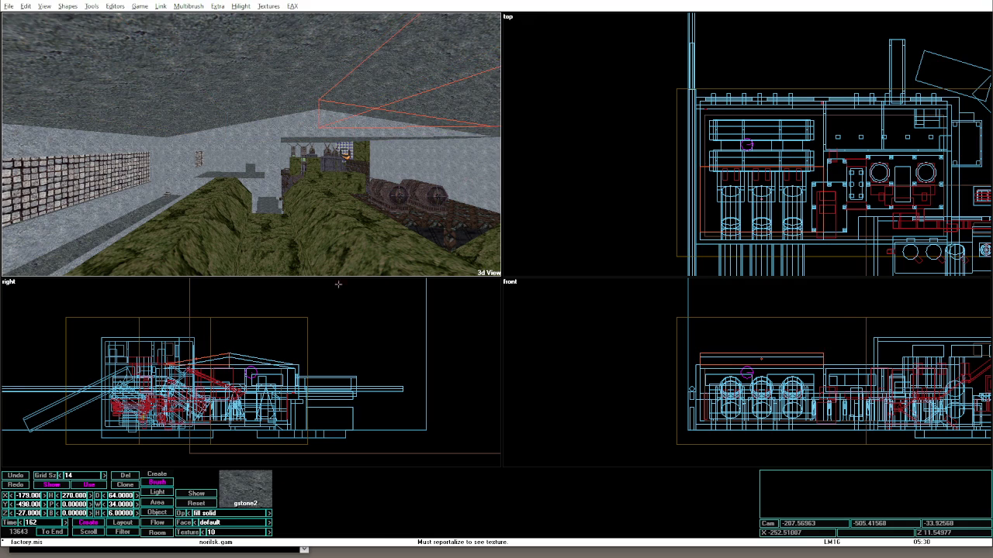
click(237, 355)
key(minus)
key(equal)
key(equal)
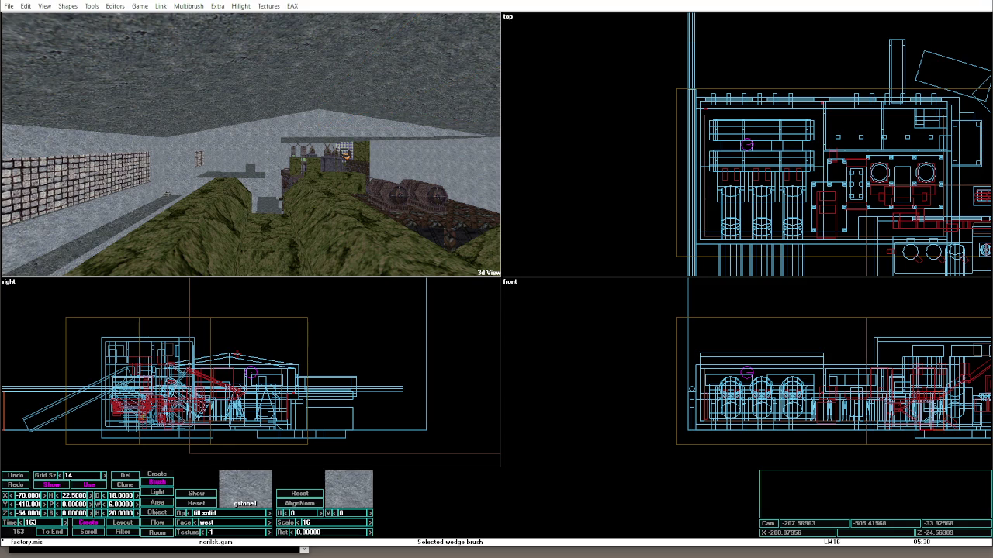
key(Up)
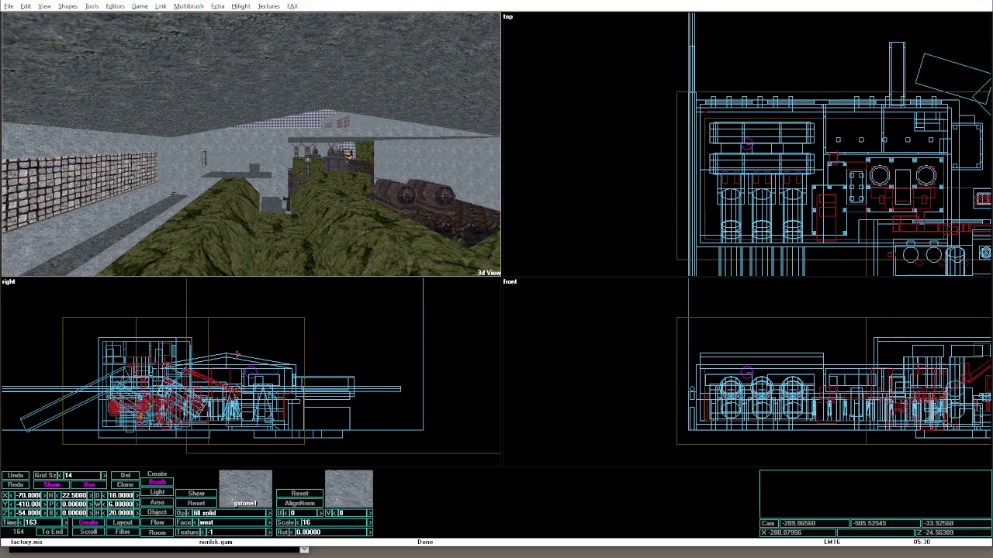
key(Left)
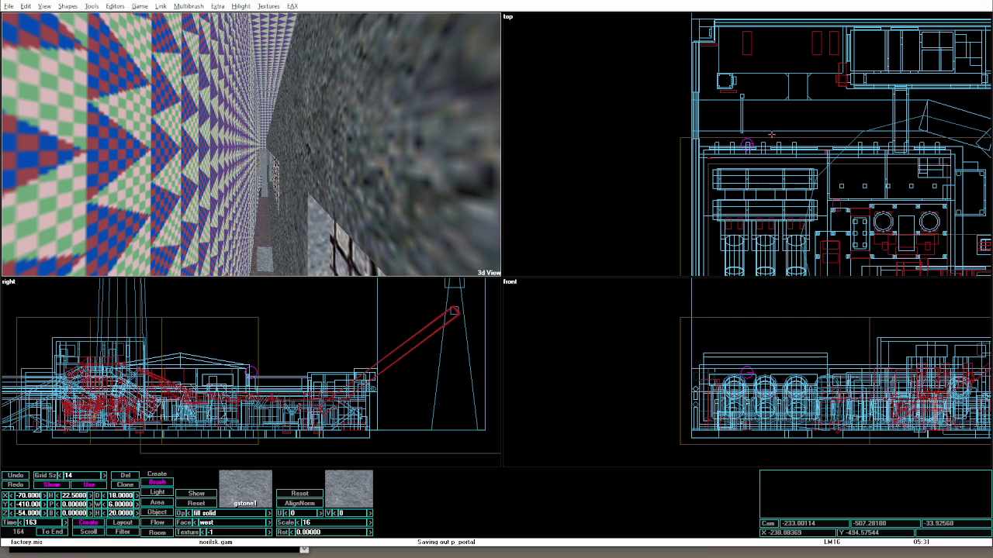
click(92, 6)
Run Quick Lighting and view the building's roof and outer walls in game mode.
click(111, 117)
key(alt+g)
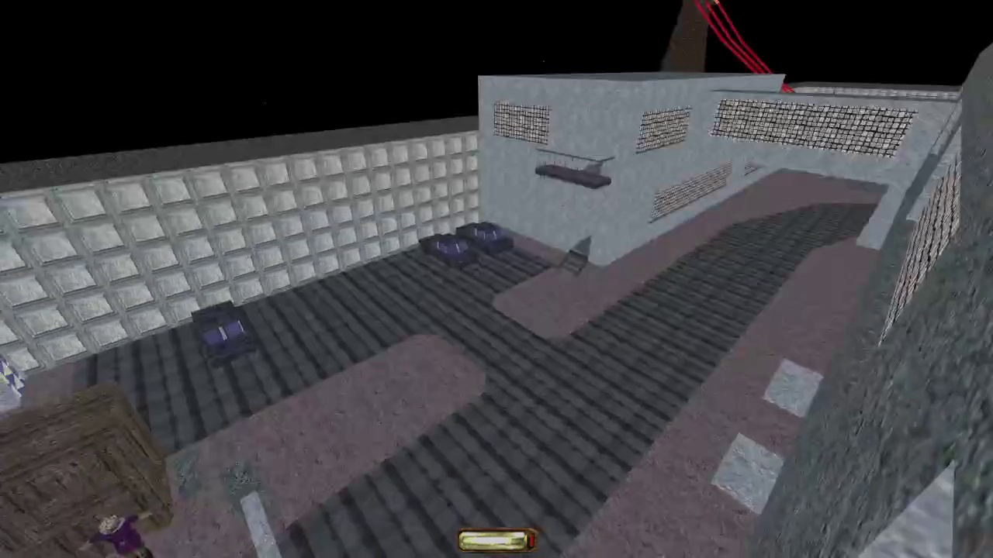
key(Down)
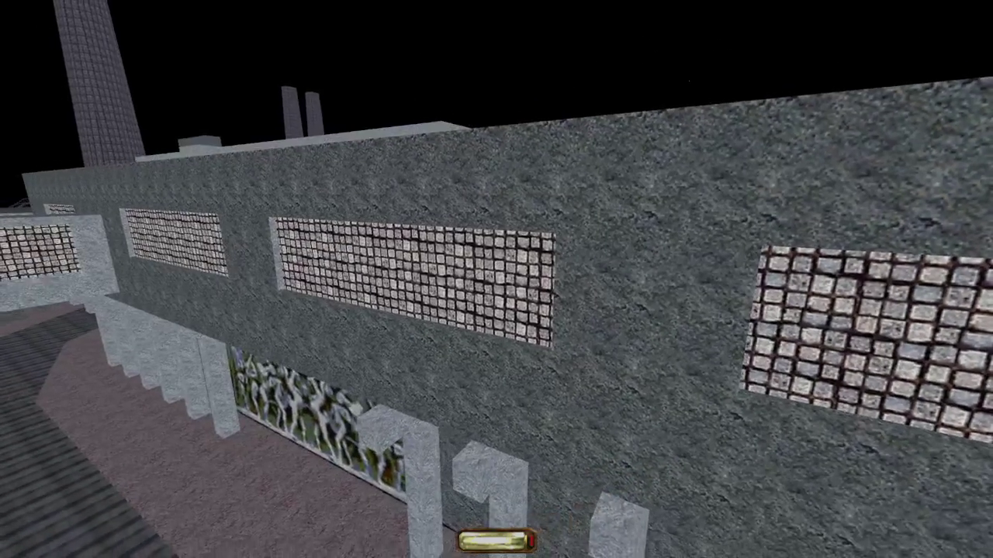
key(Up)
key(Up)
key(Up)
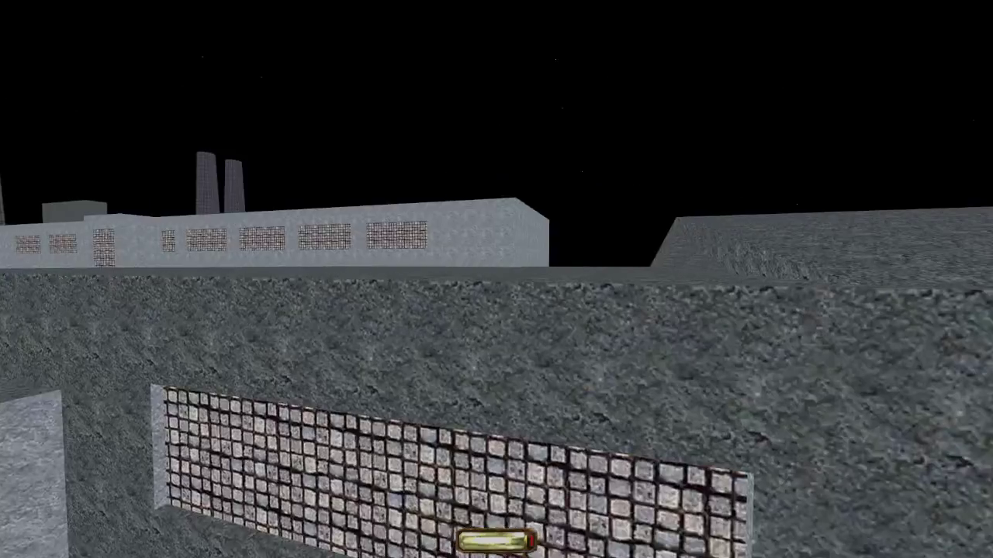
key(alt+e)
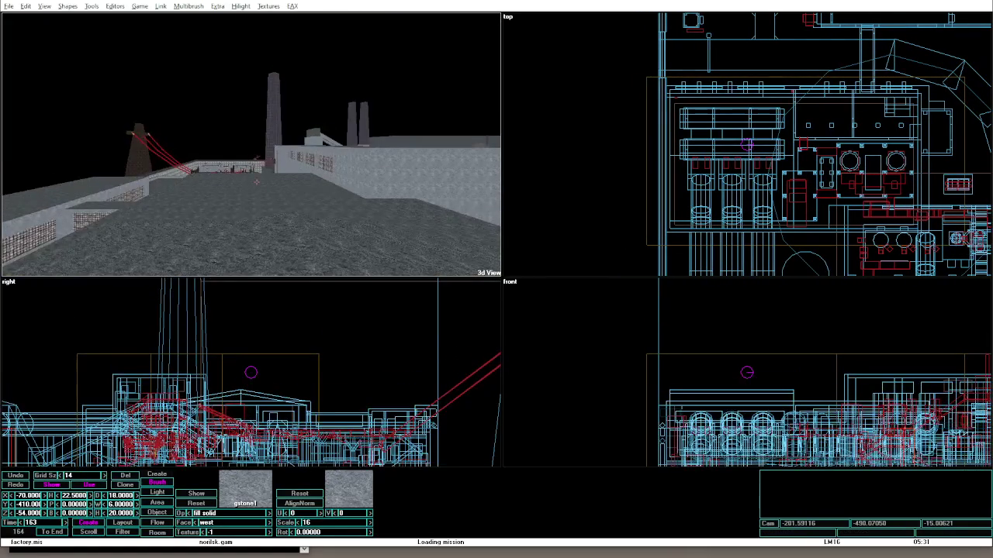
Group the rooftop wedge with the floor brush and nudge both three steps along Y.
click(305, 191)
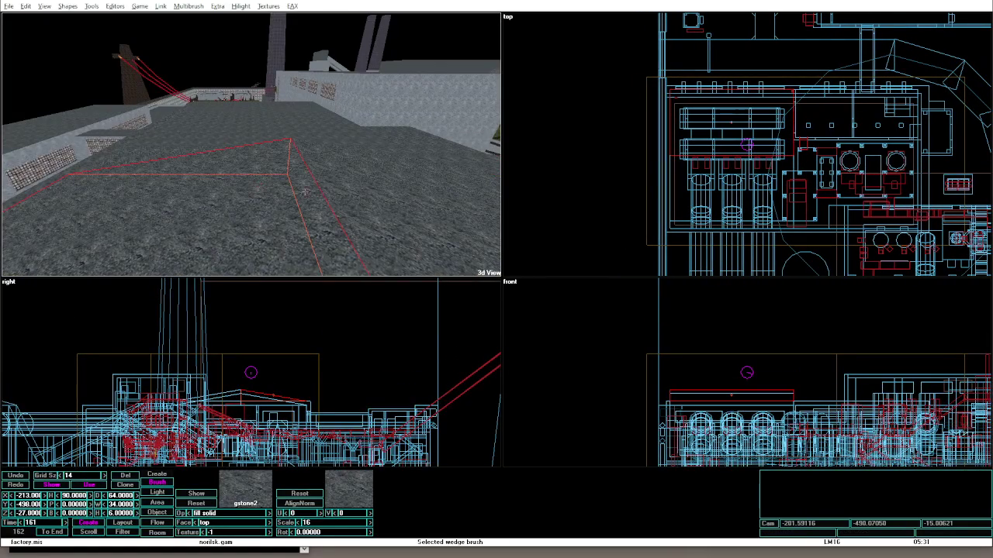
shift+click(373, 198)
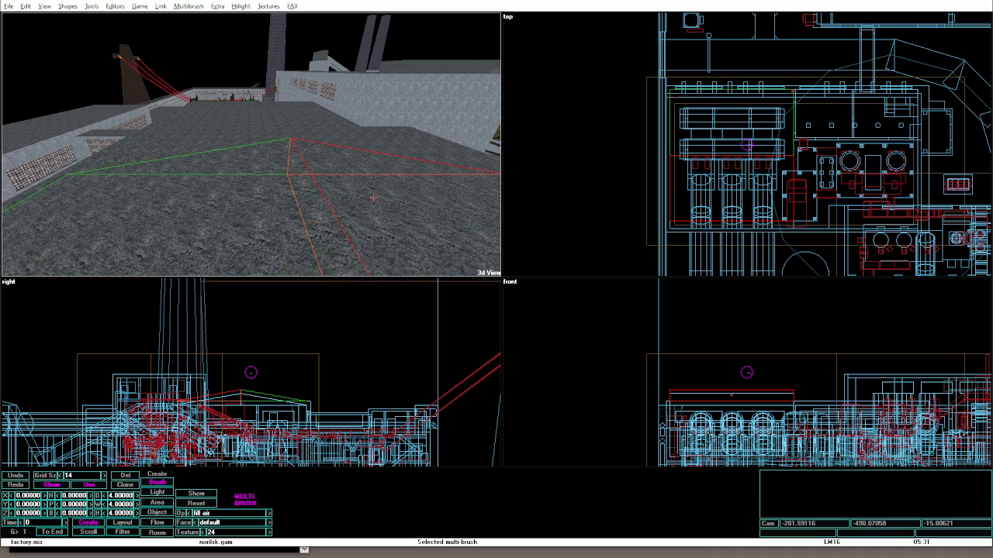
key(Up)
key(Up)
key(Up)
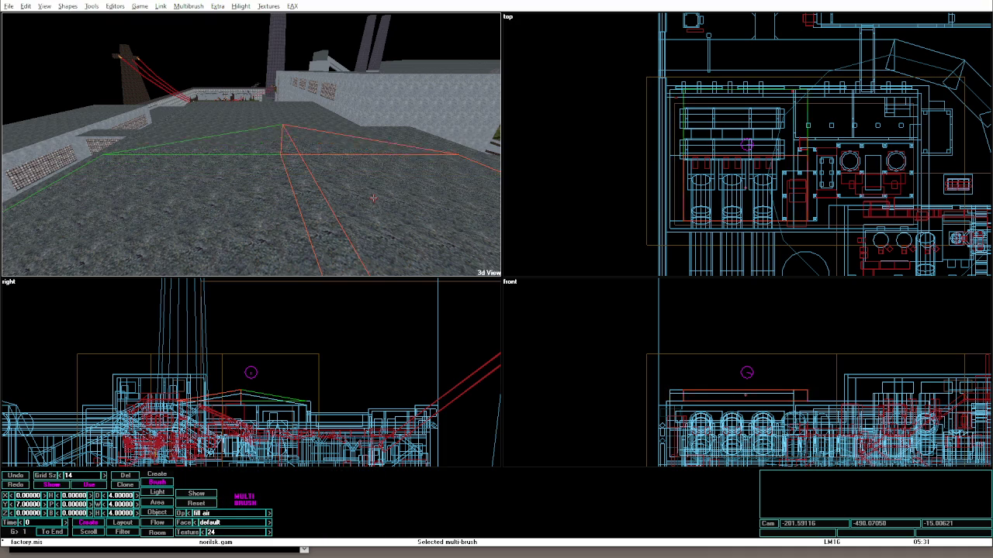
key(Up)
key(Up)
key(Up)
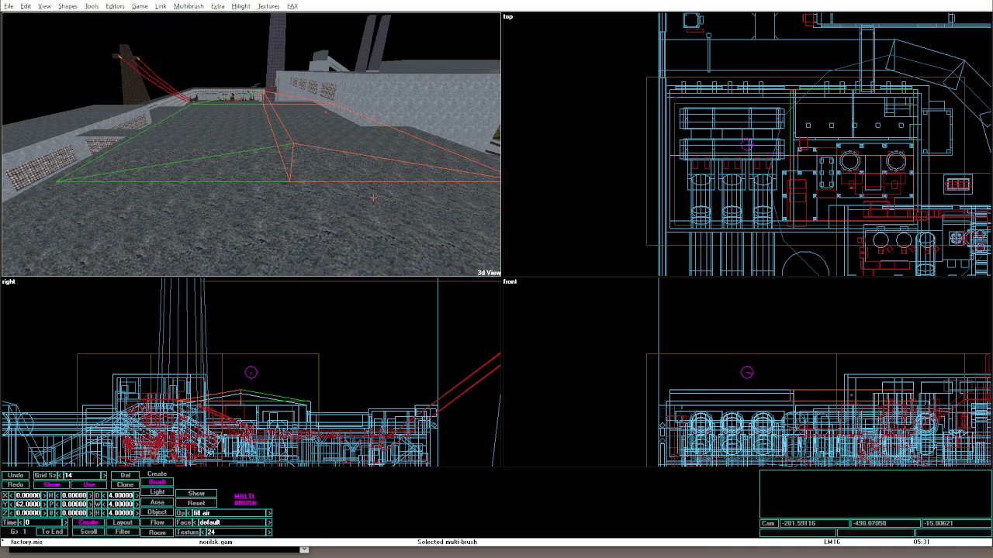
key(Up)
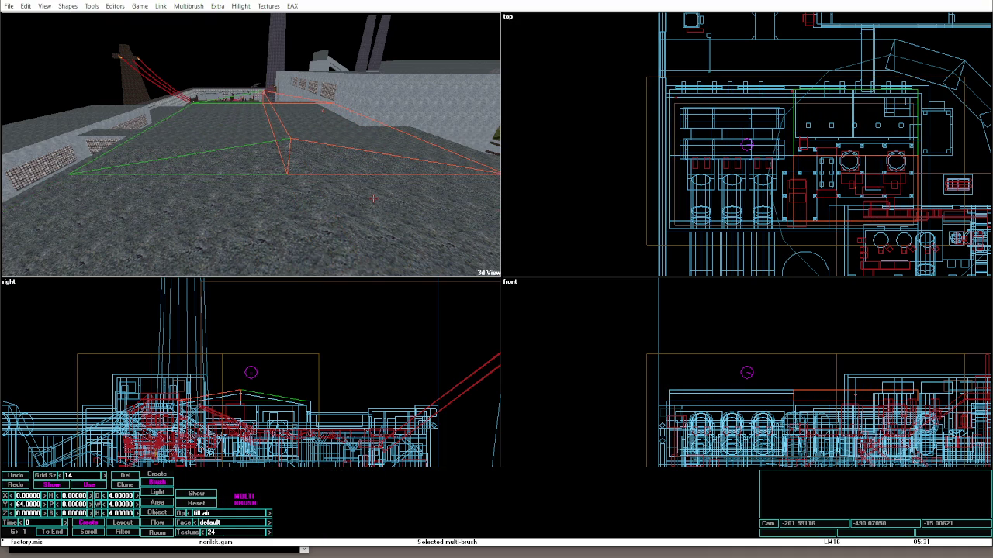
click(373, 199)
Widen the rooftop wedge to 126 and shift it along Y to -467.
click(373, 199)
key(shift+Left)
key(shift+Left)
key(shift+Left)
key(Right)
key(Right)
key(Right)
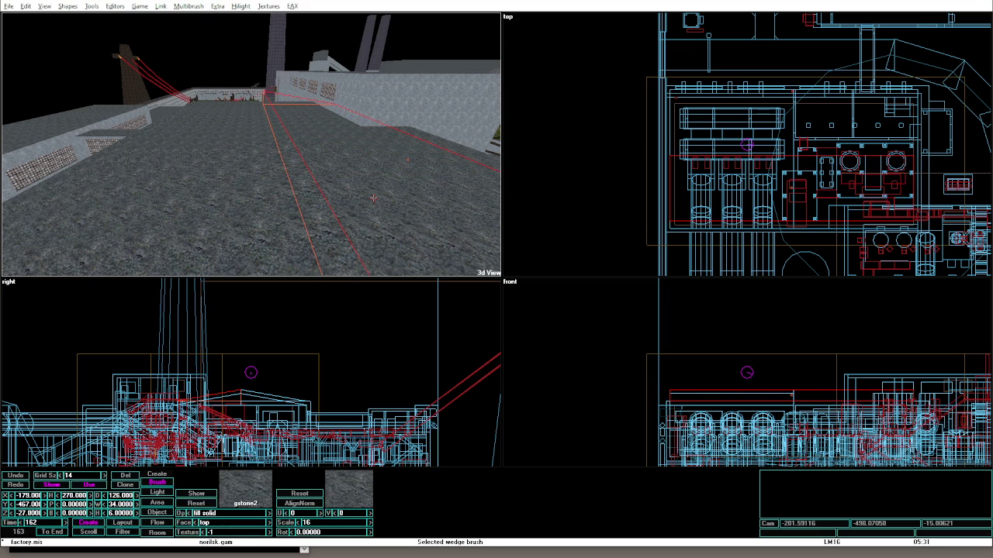
Lengthen the gstone2 wedge slightly, shift it along Y, and test in game mode.
key(Left)
key(Left)
key(Left)
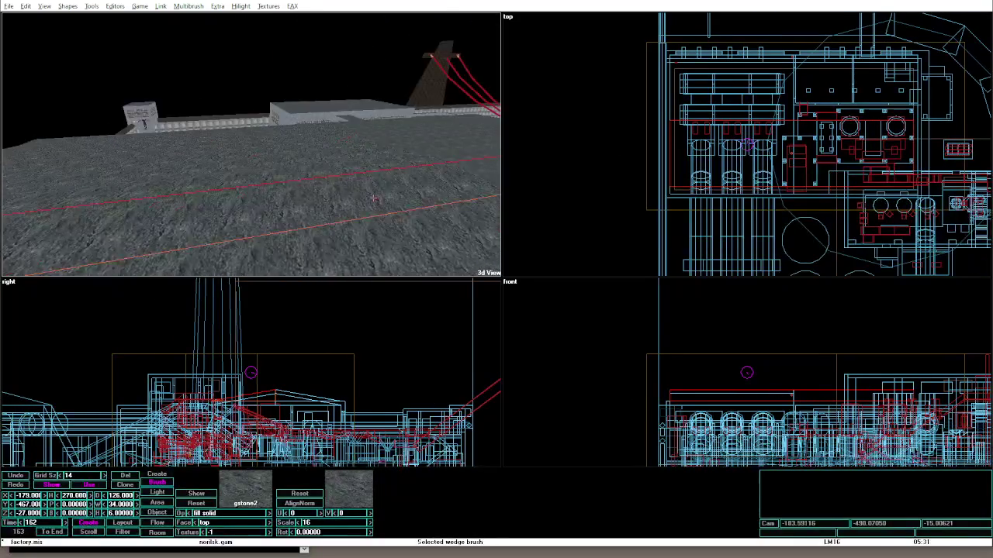
key(Left)
key(Left)
key(Left)
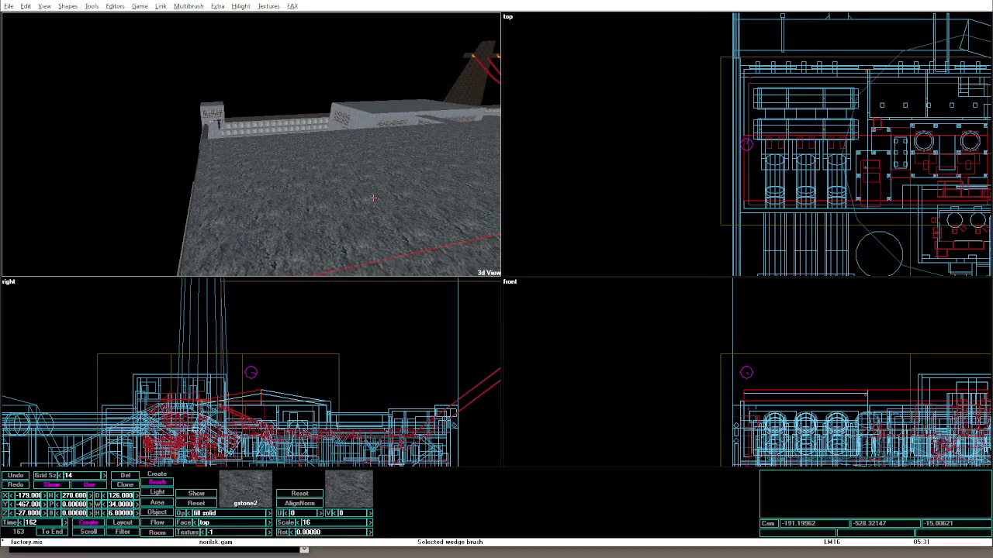
key(Up)
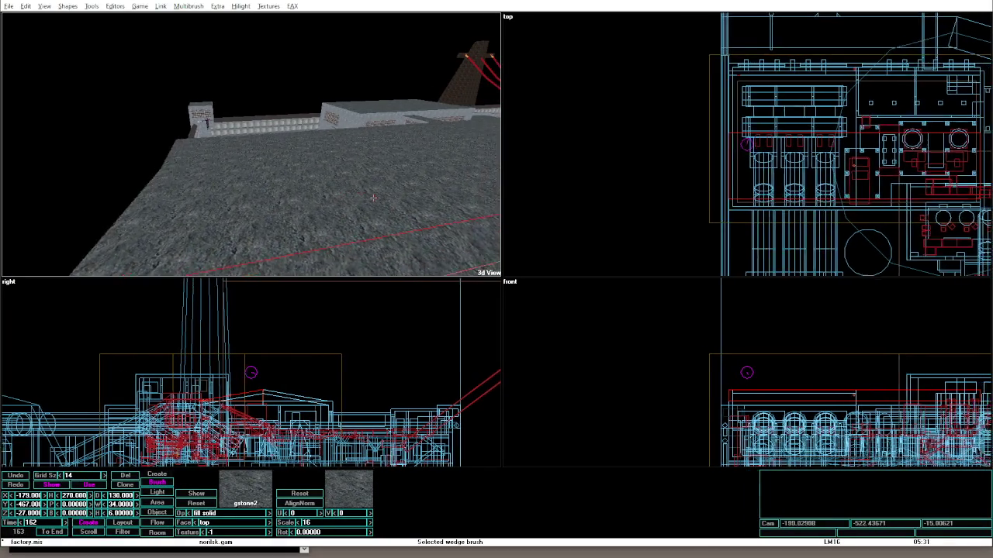
key(Up)
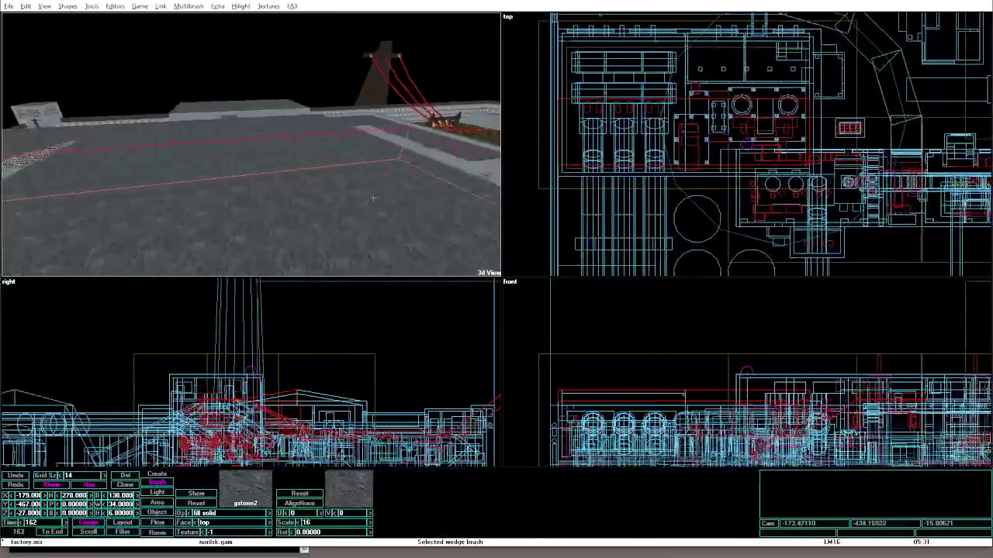
key(Up)
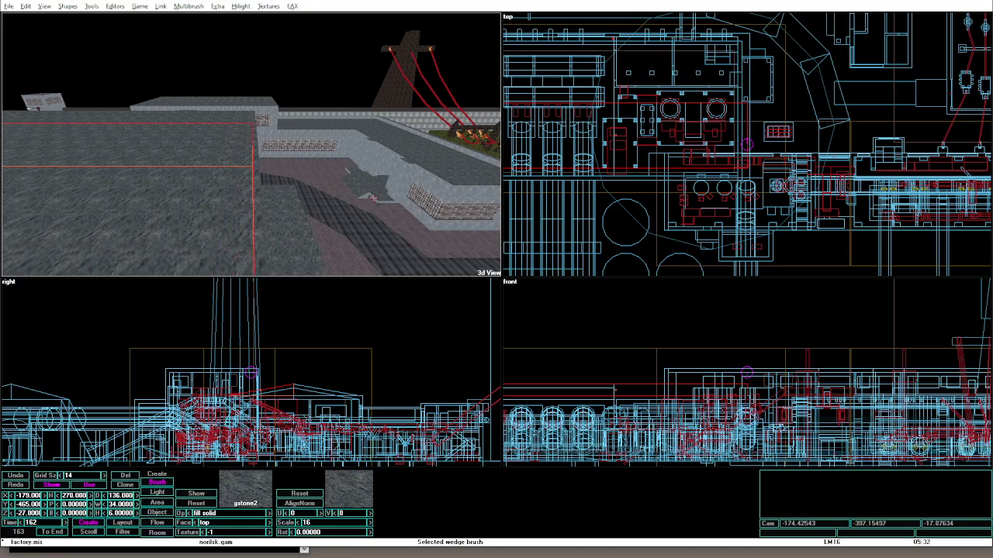
key(Up)
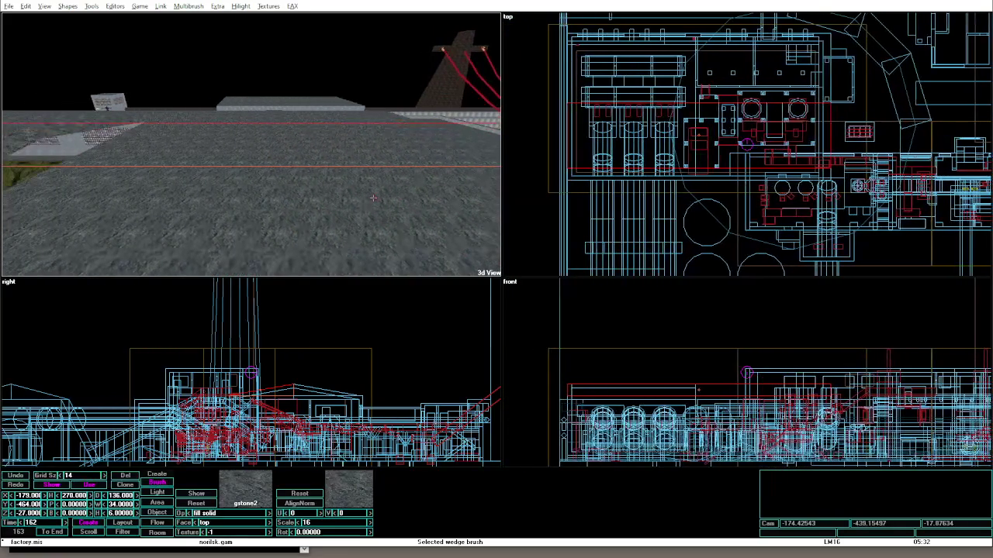
click(372, 200)
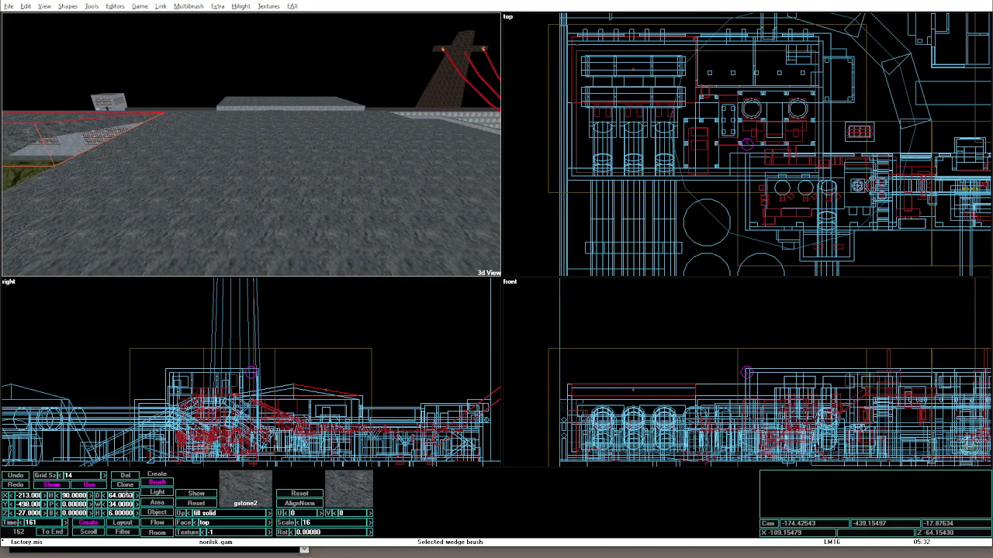
key(Return)
key(Right)
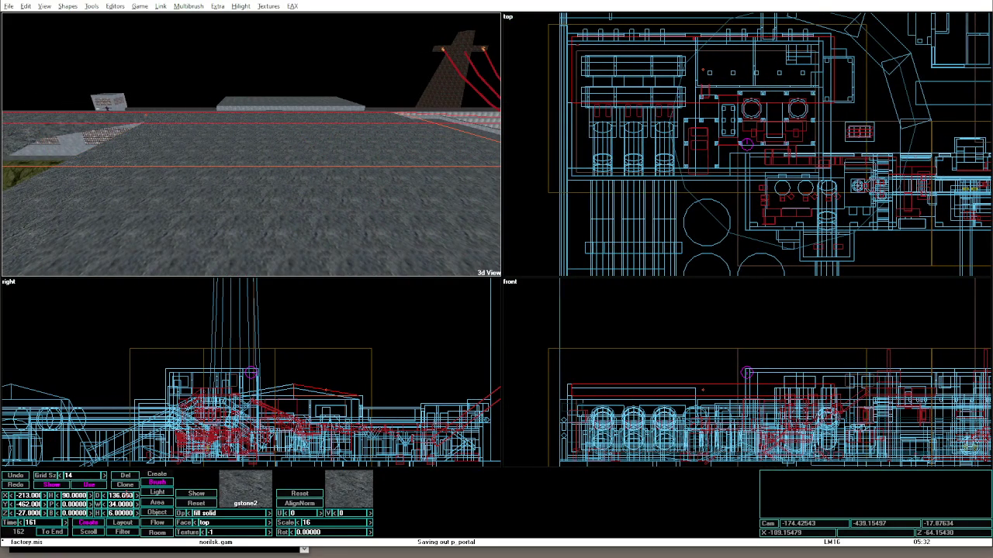
key(alt+g)
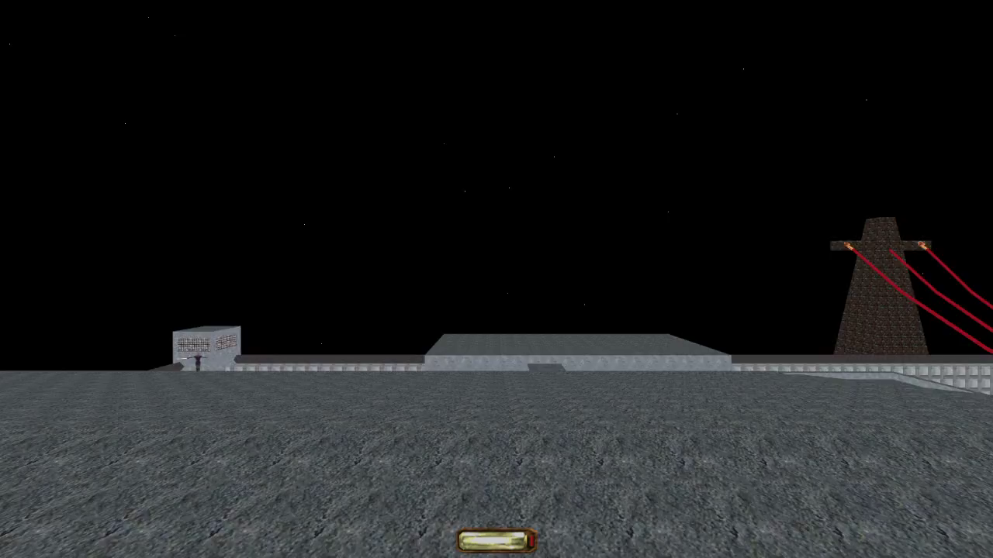
key(Left)
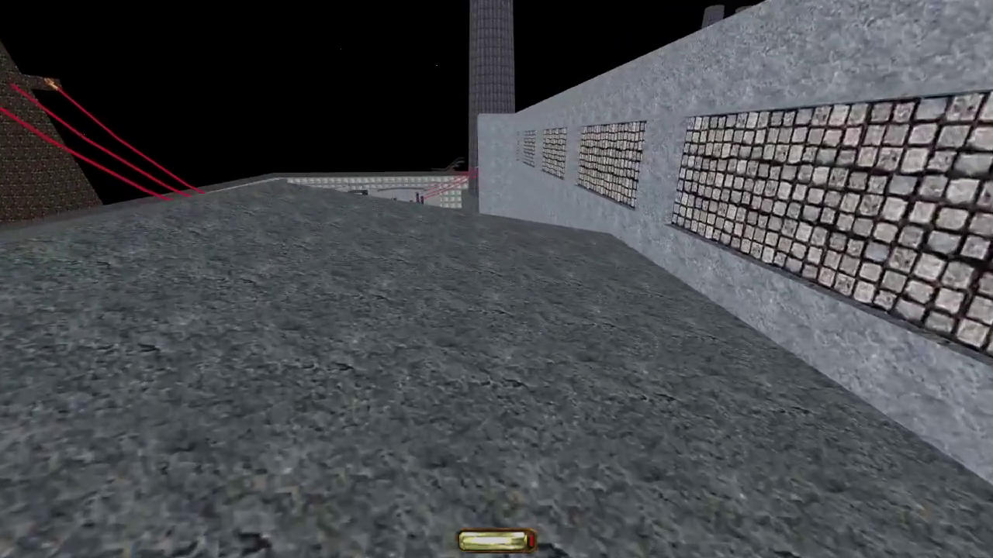
key(Up)
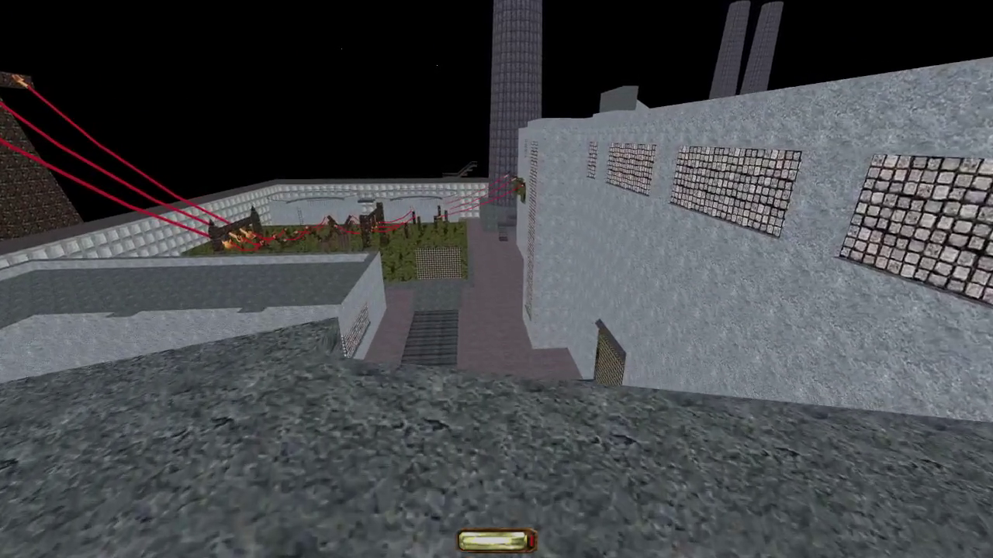
key(Left)
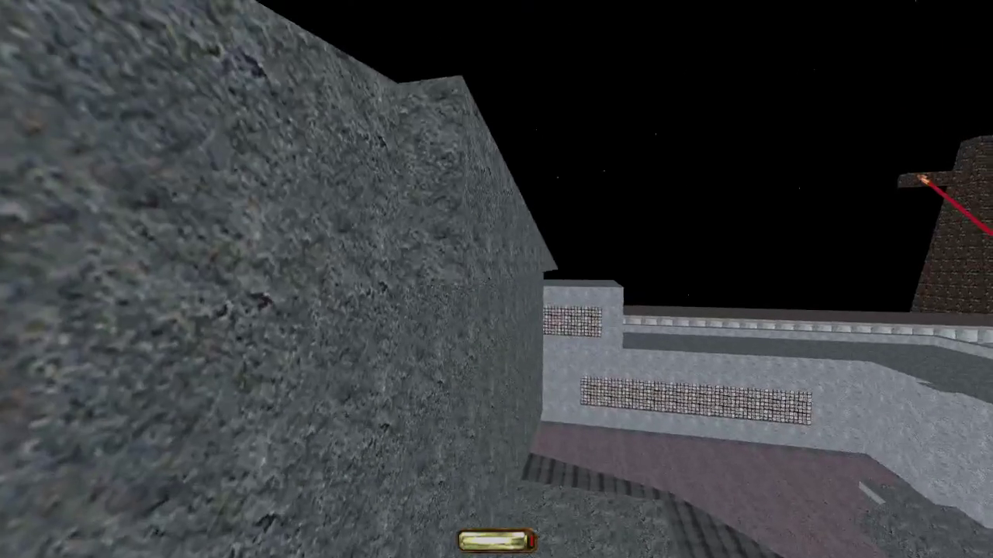
key(alt+e)
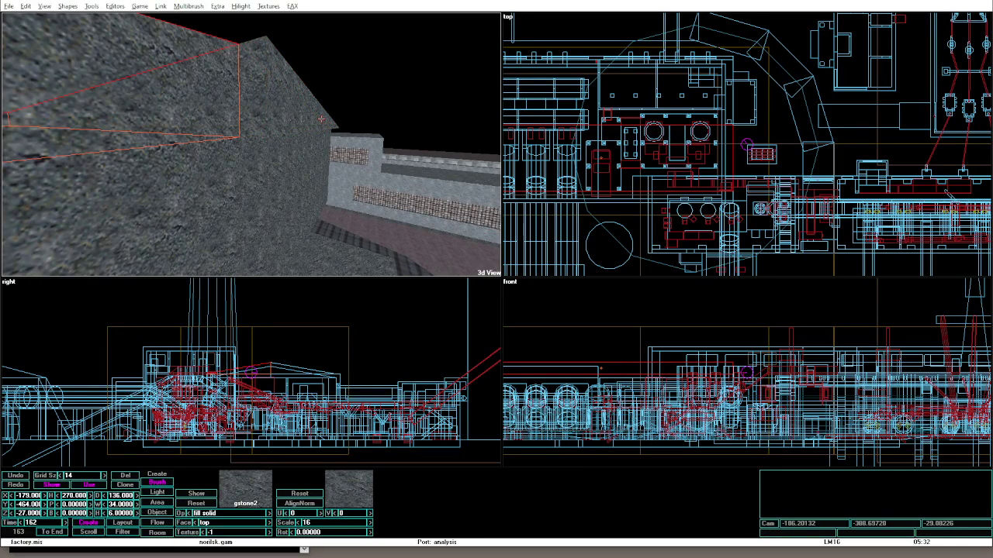
key(alt+g)
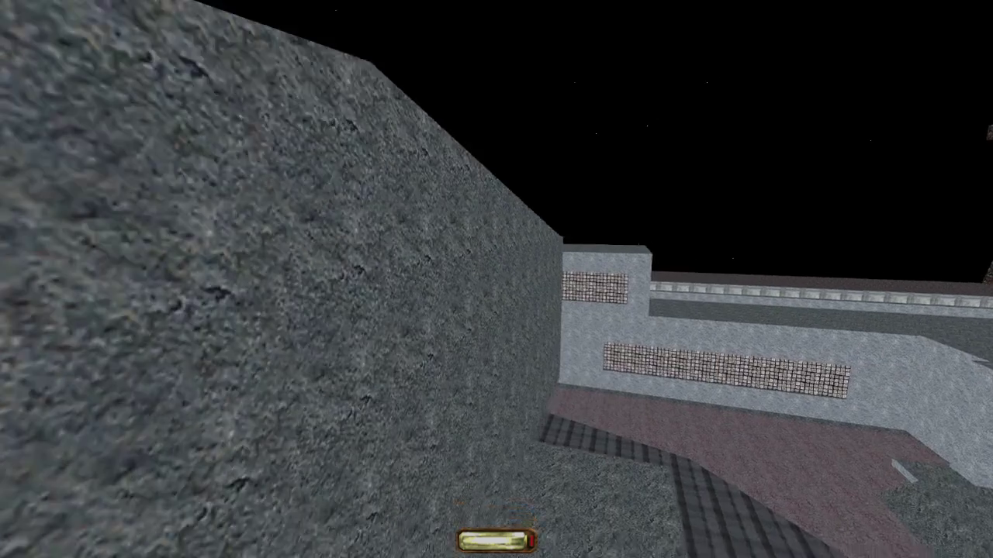
key(Up)
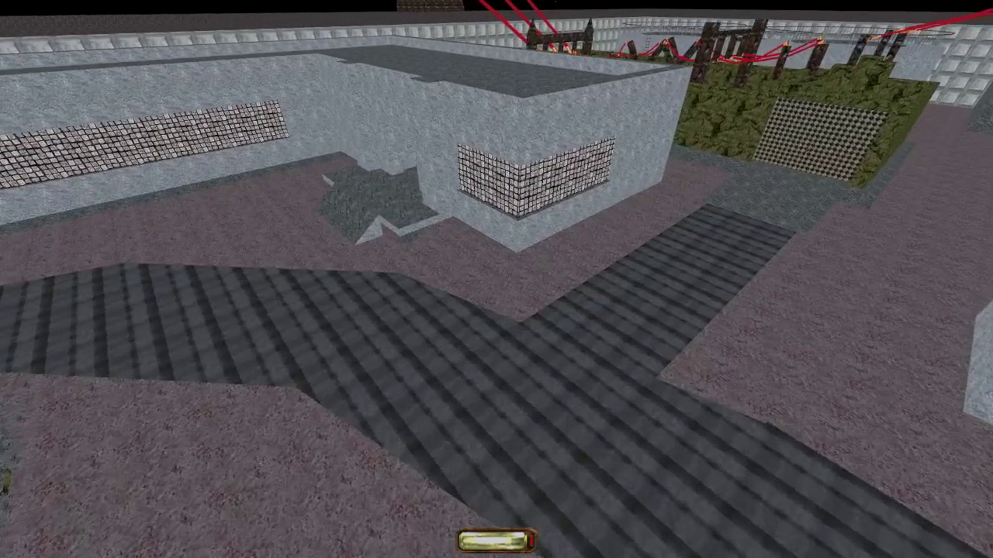
key(Up)
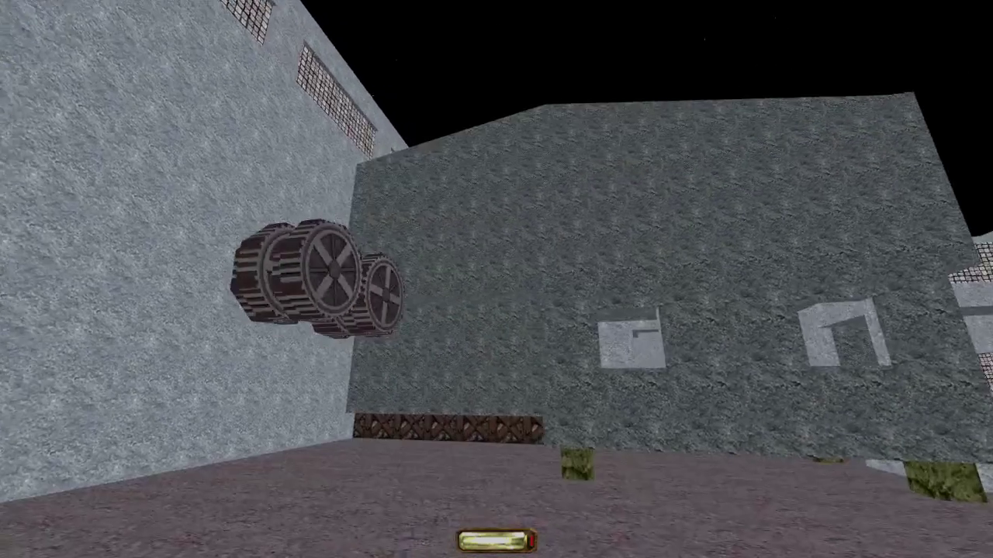
key(Left)
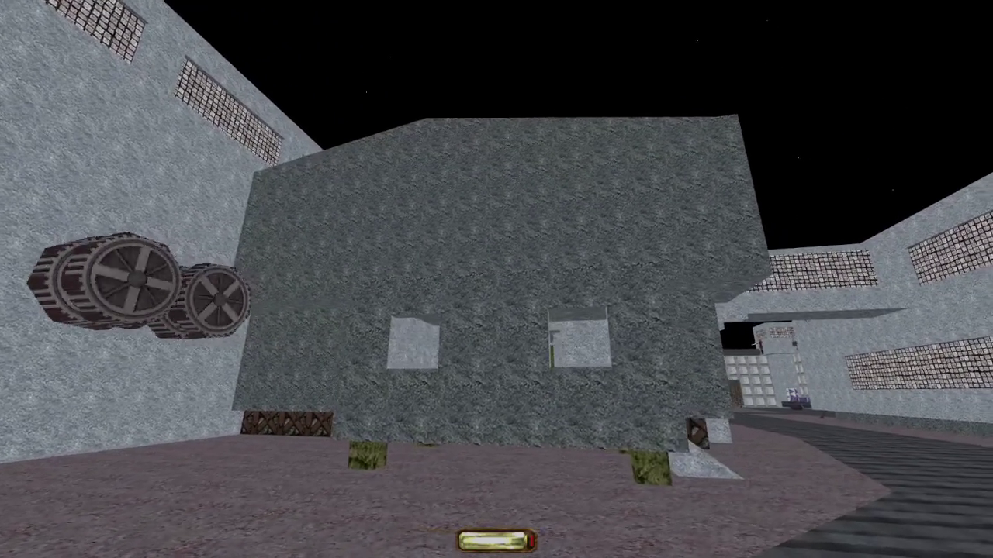
key(Left)
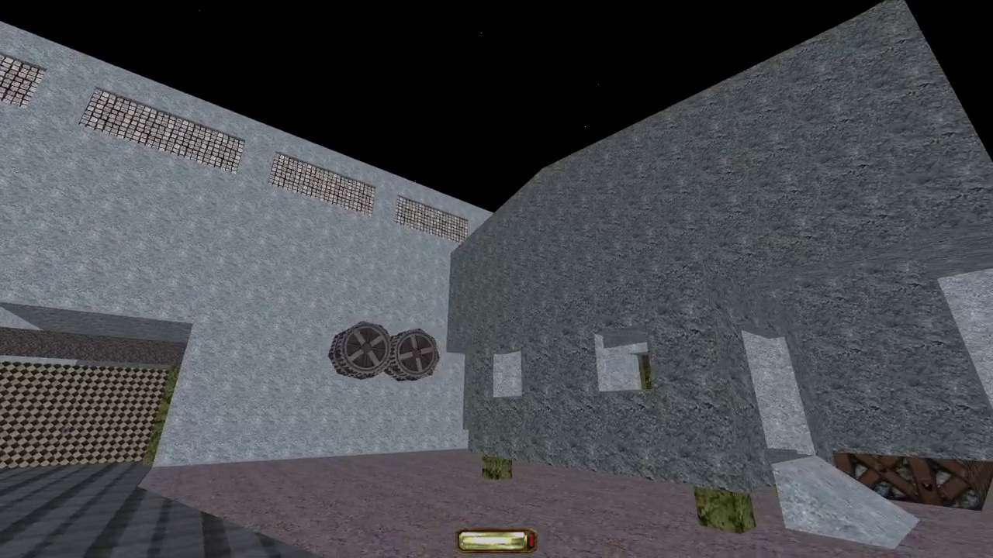
key(Left)
key(alt+e)
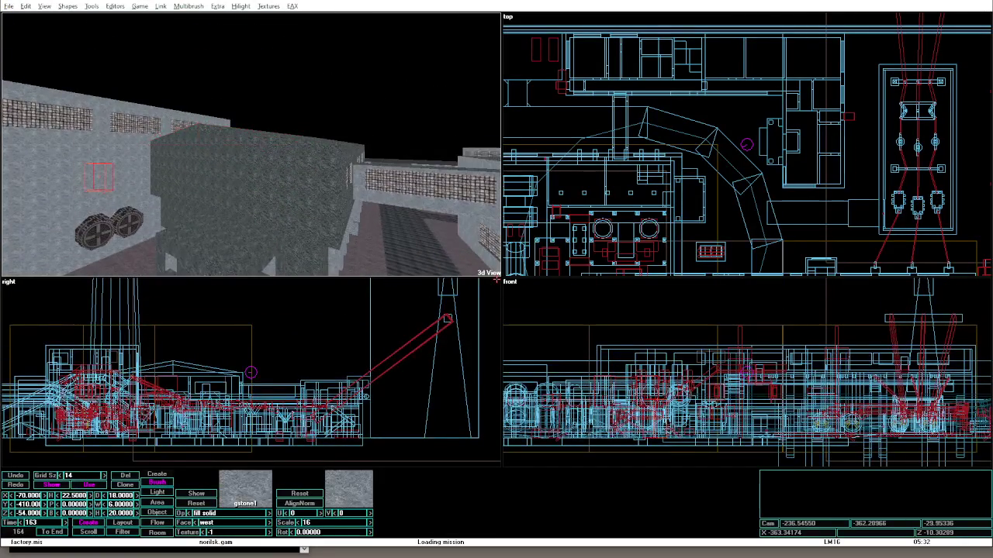
Select the neighbouring wedge brush and test the level in game mode.
key(KP_Add)
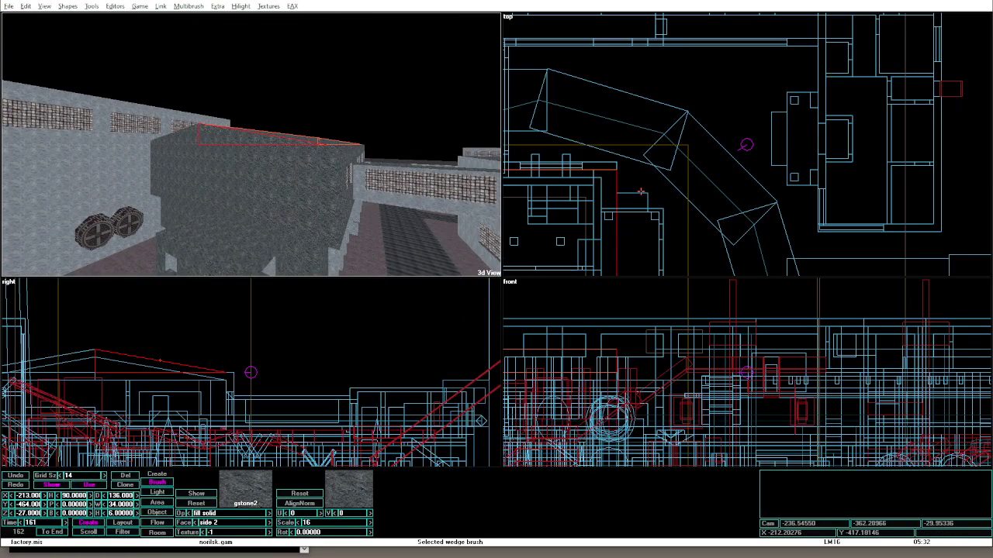
key(Up)
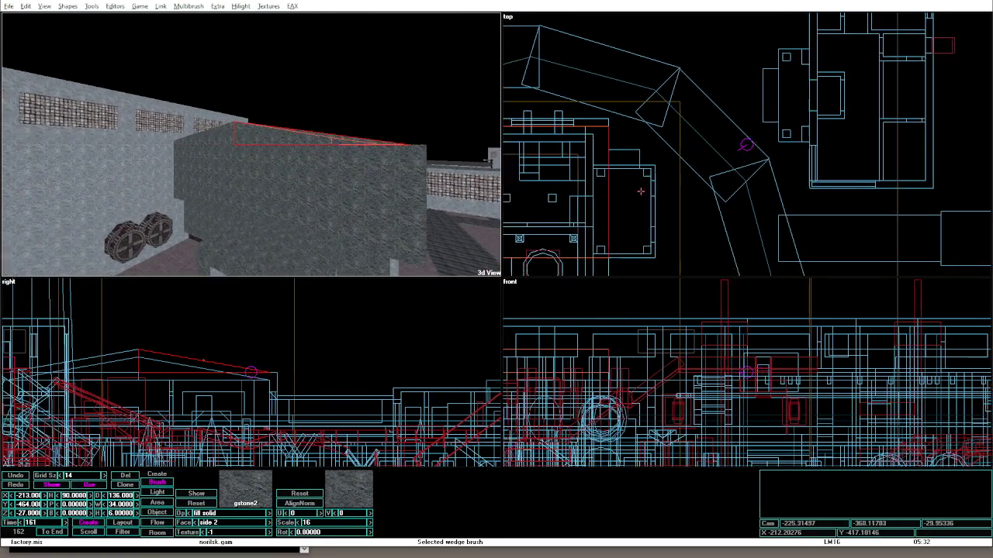
key(Tab)
key(Tab)
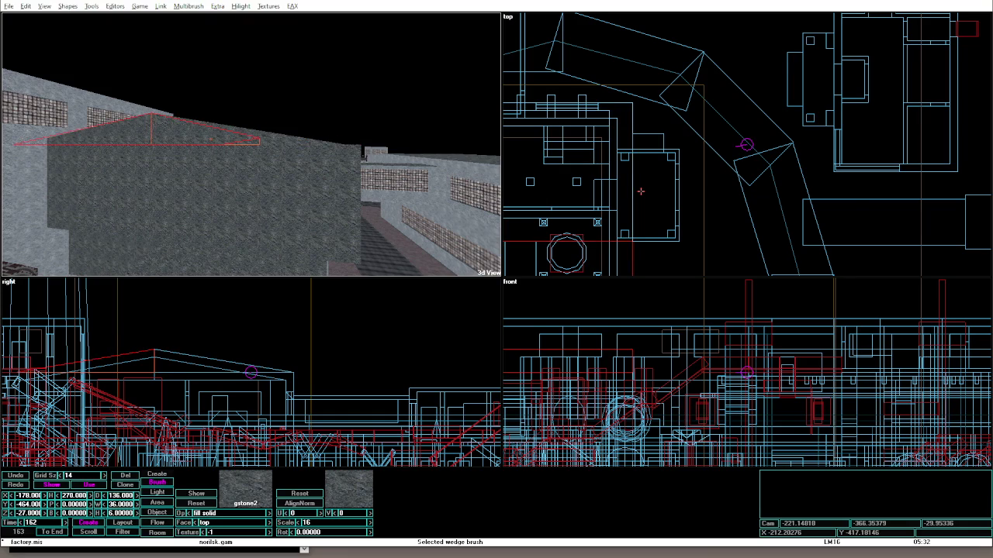
key(KP_Subtract)
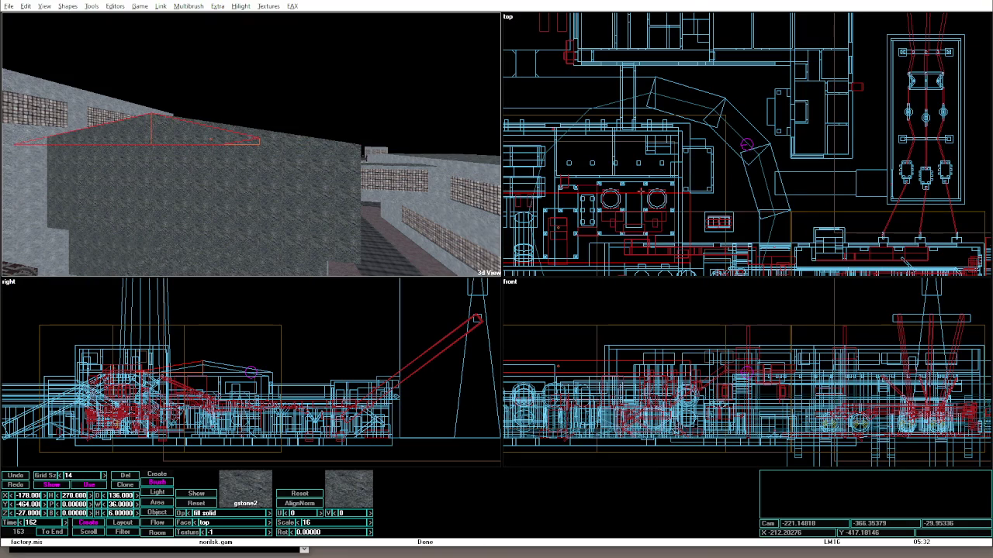
key(alt+g)
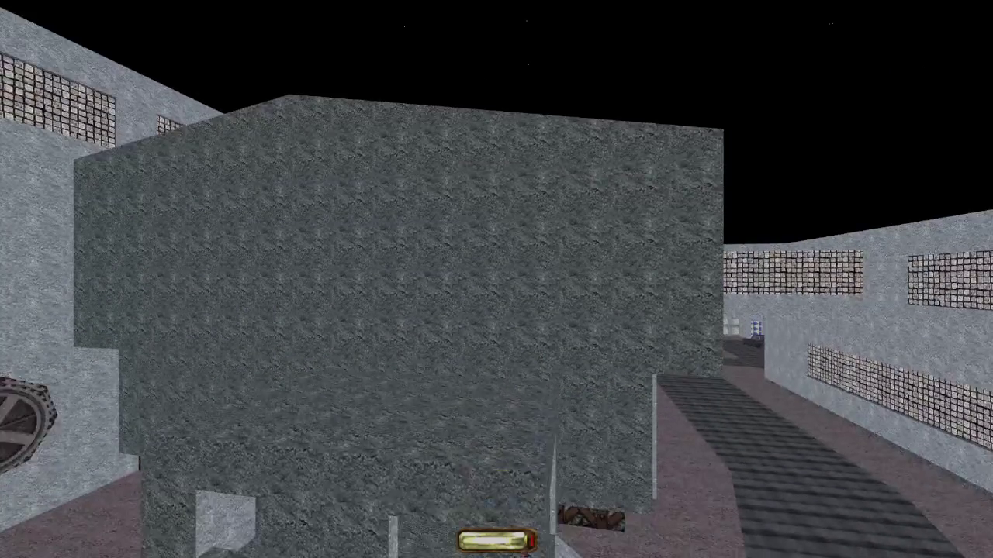
key(alt+e)
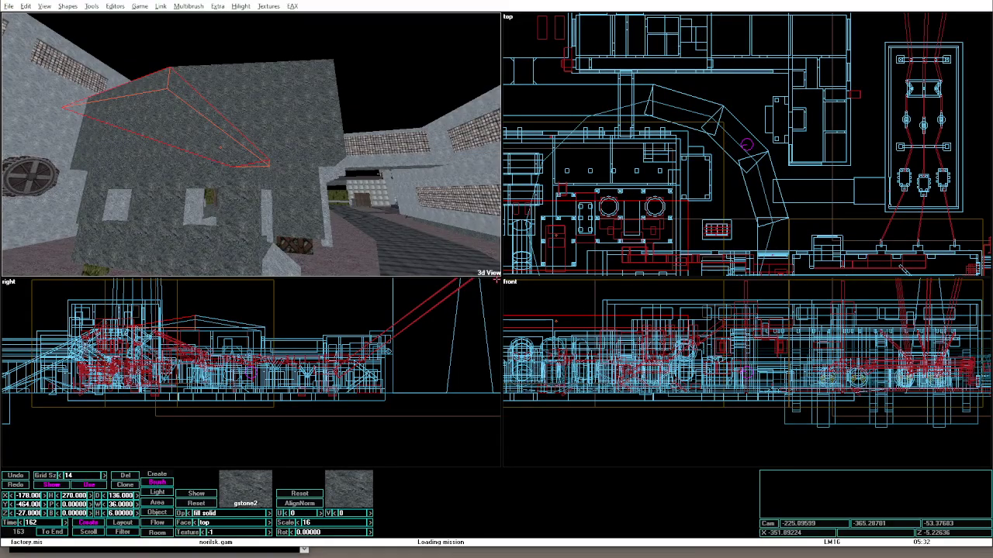
Nudge the side wedge along X, narrow it from 36 to 34, and check in game mode.
key(Left)
key(Tab)
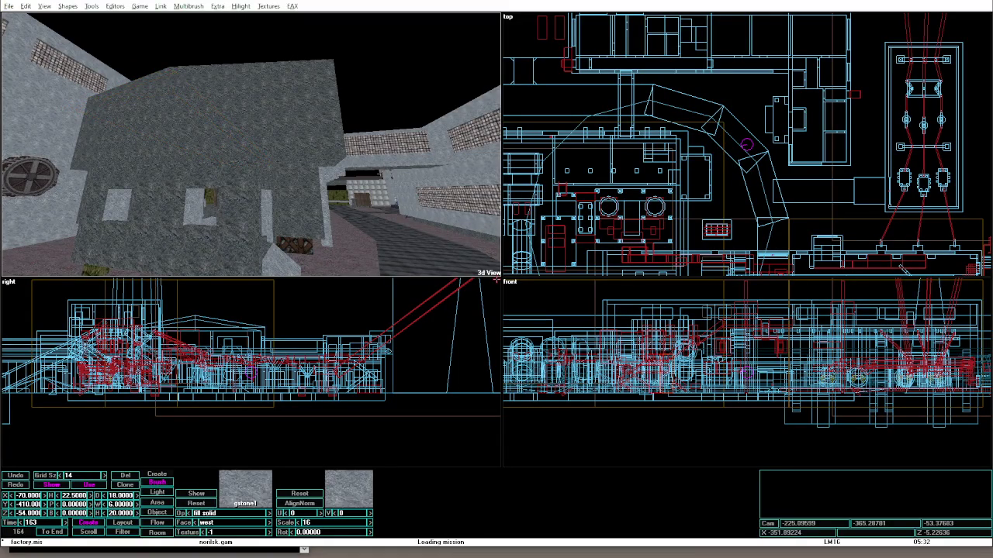
key(shift+Tab)
key(ctrl+Left)
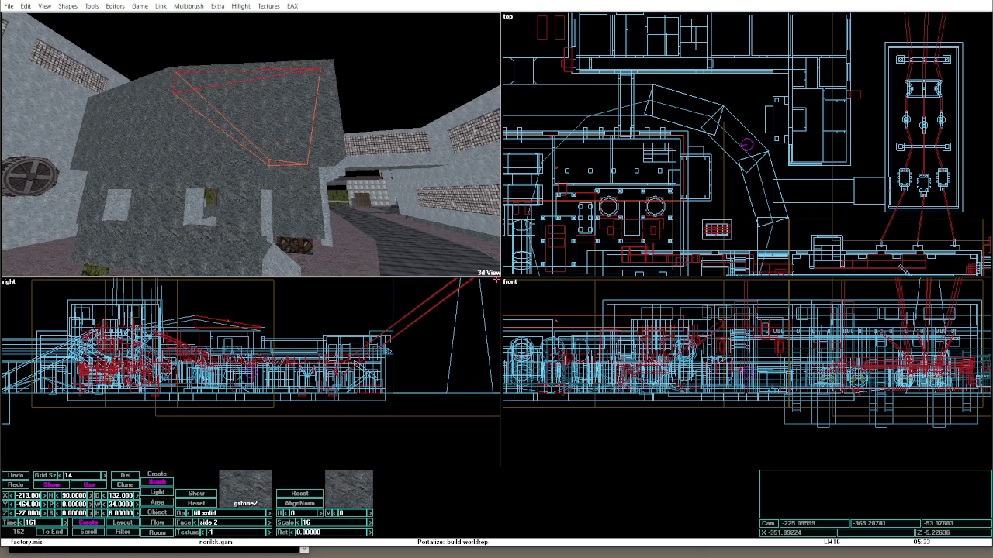
key(alt+g)
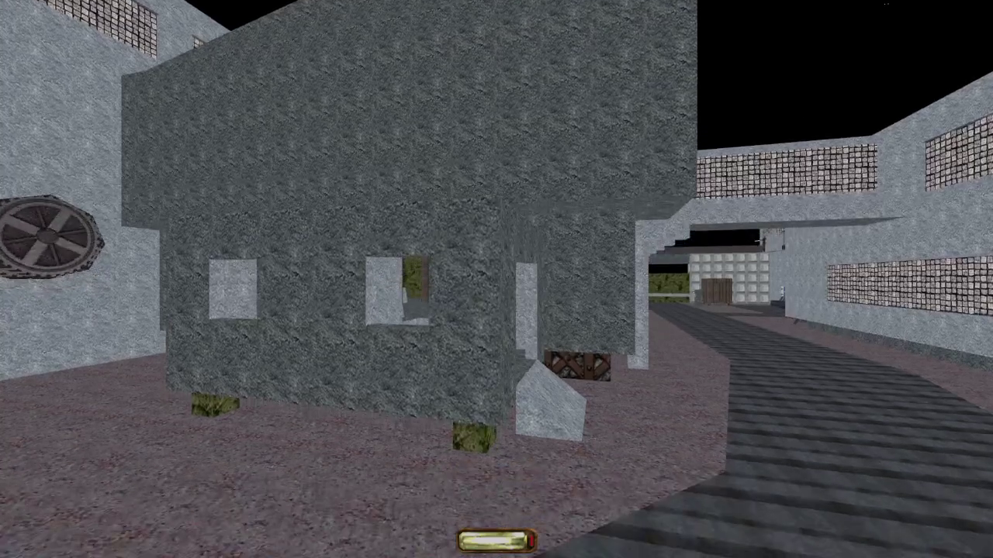
Walk past the fans to the grey gstone2 block, then return to the four-view editor.
key(Right)
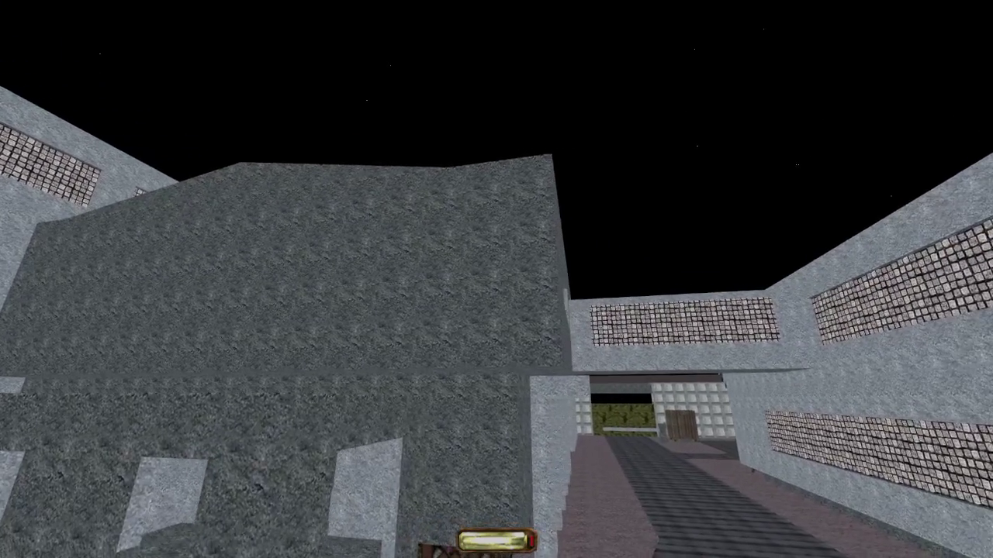
key(Left)
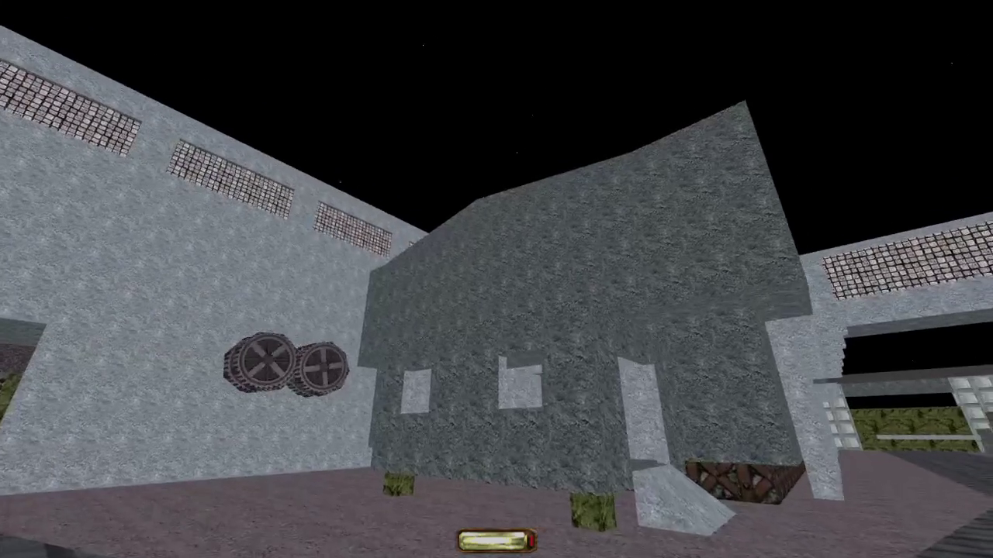
key(Up)
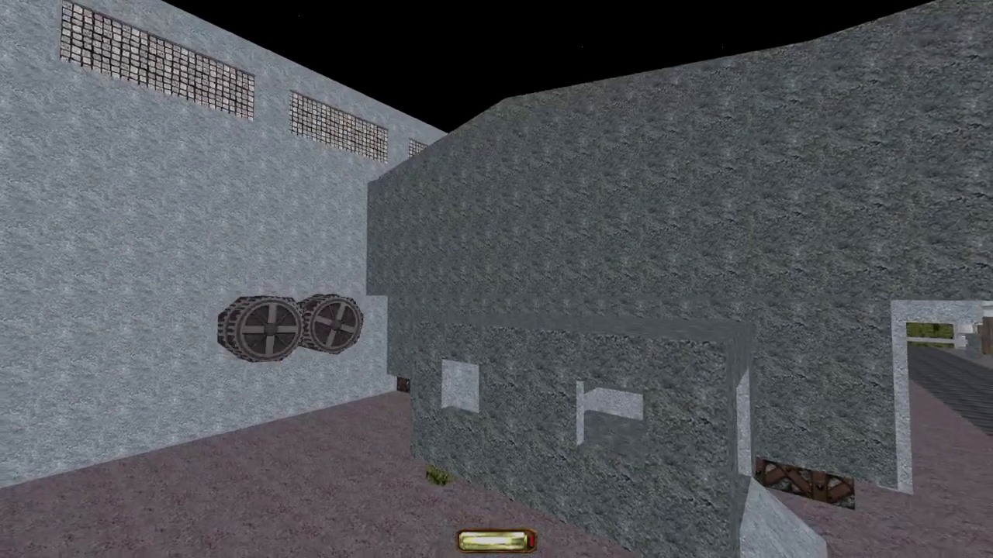
key(Up)
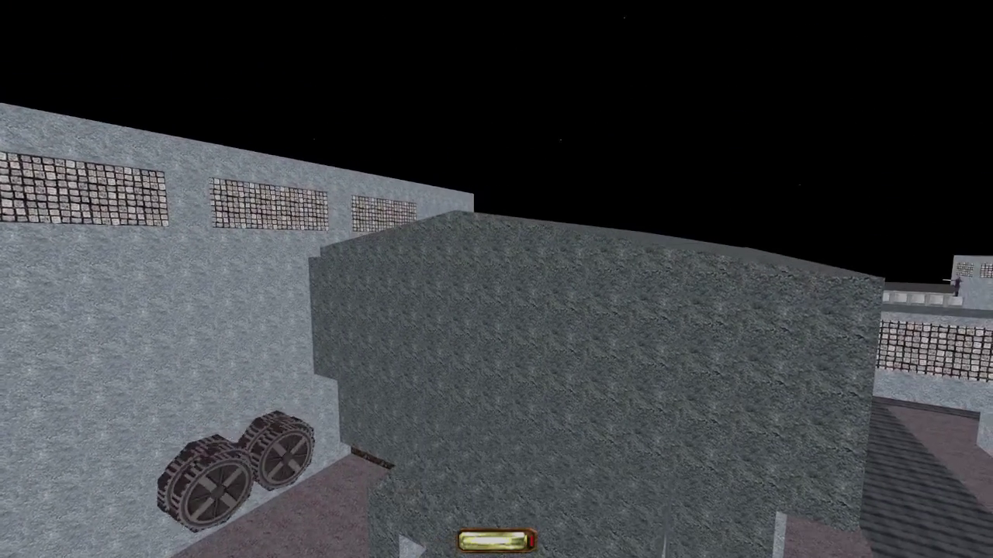
key(Up)
key(Up)
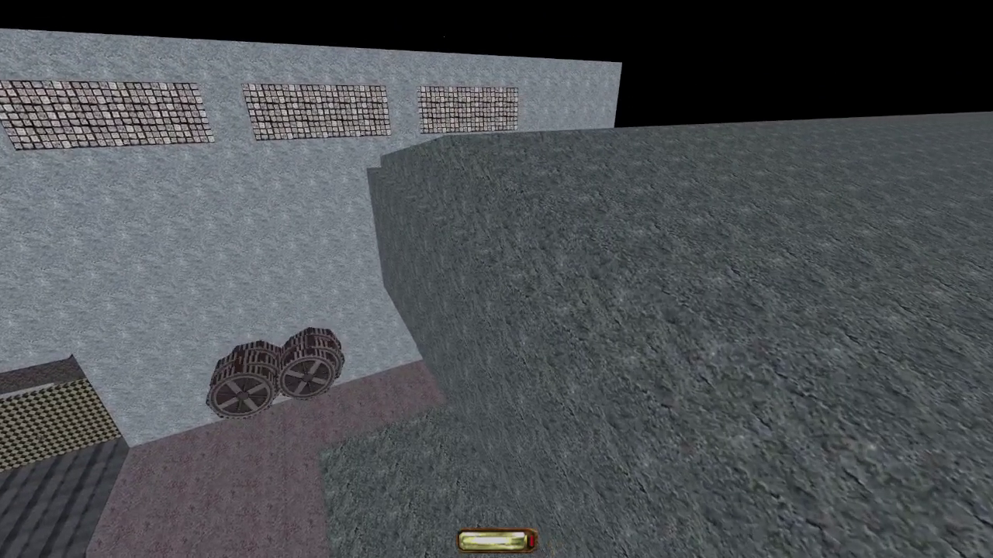
key(alt+e)
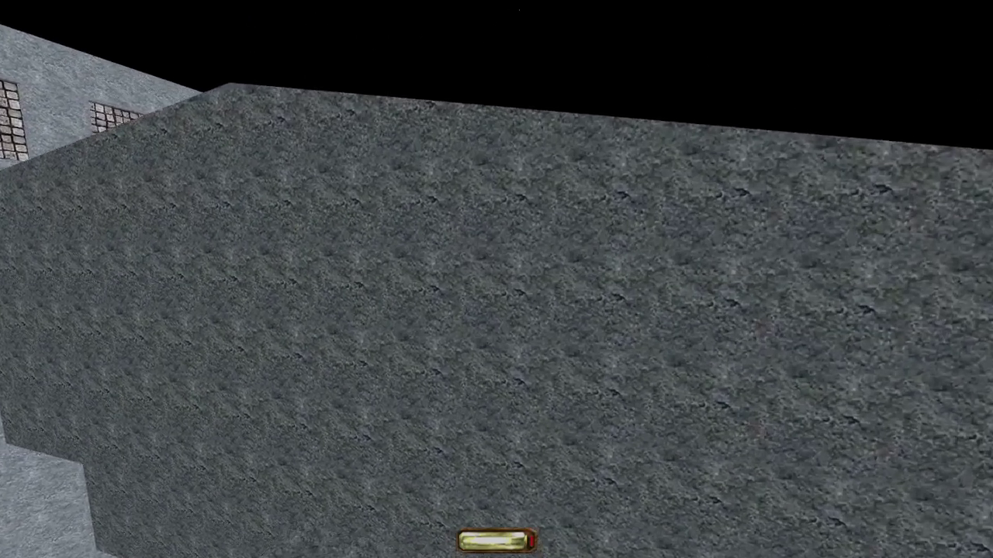
key(F11)
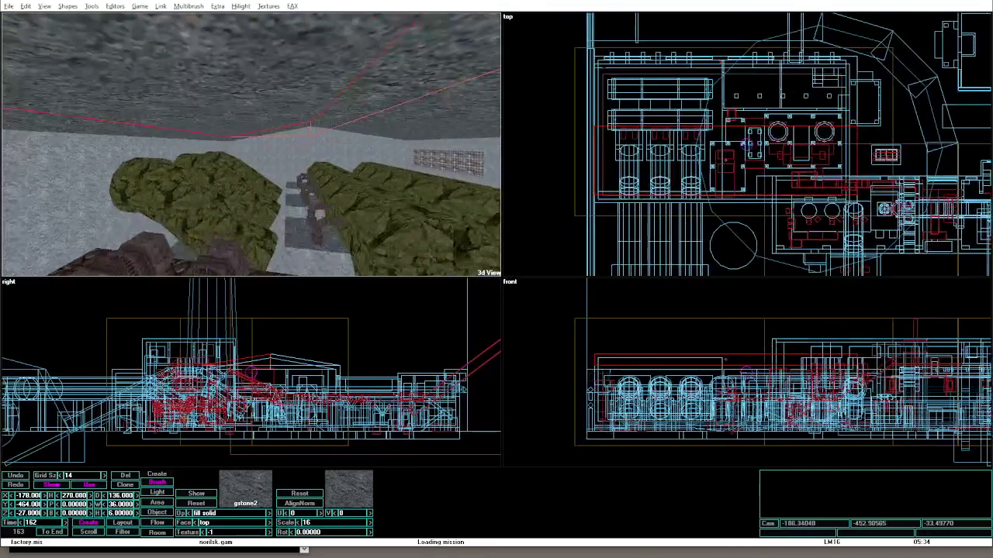
Select the wedge brush and stretch it to a greater depth in the top view.
click(388, 142)
drag(723, 93, 564, 93)
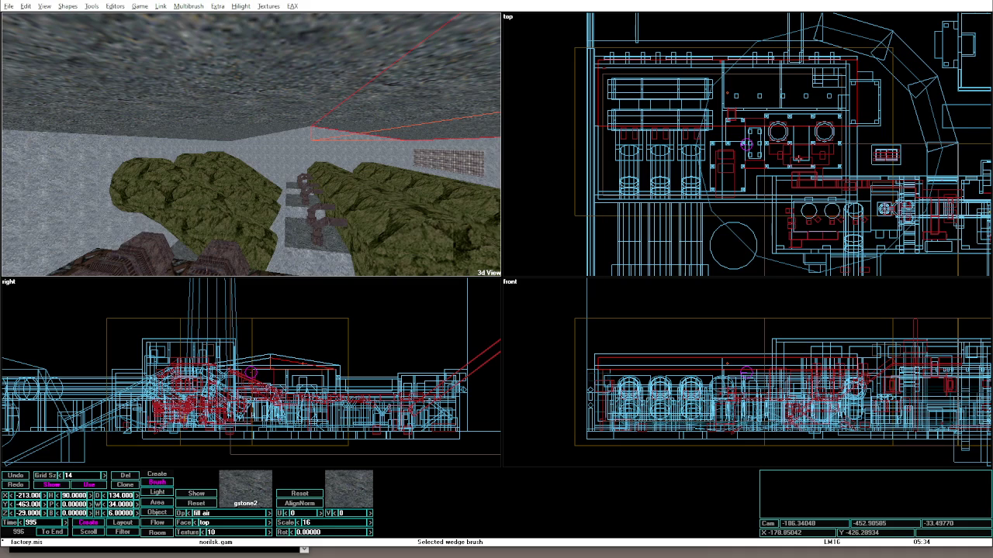
key(Insert)
key(Delete)
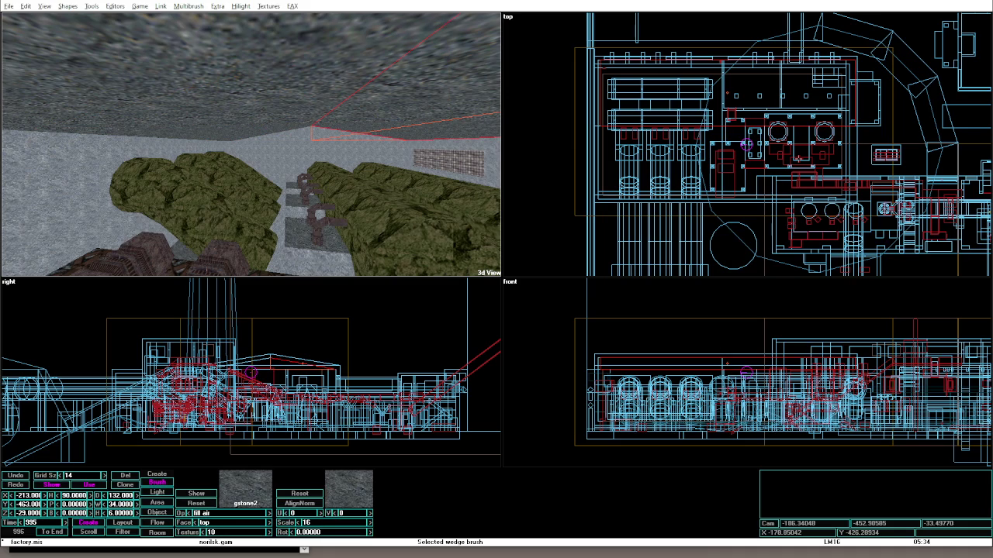
key(shift+Down)
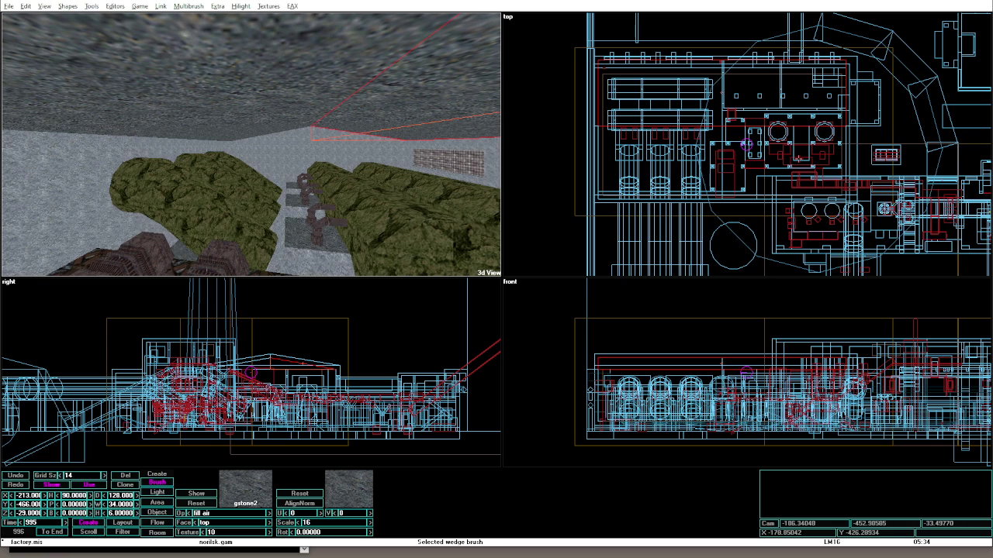
Give the wedge a depth of 128, slide it to Y -468, and select the cube brushes.
key(Tab)
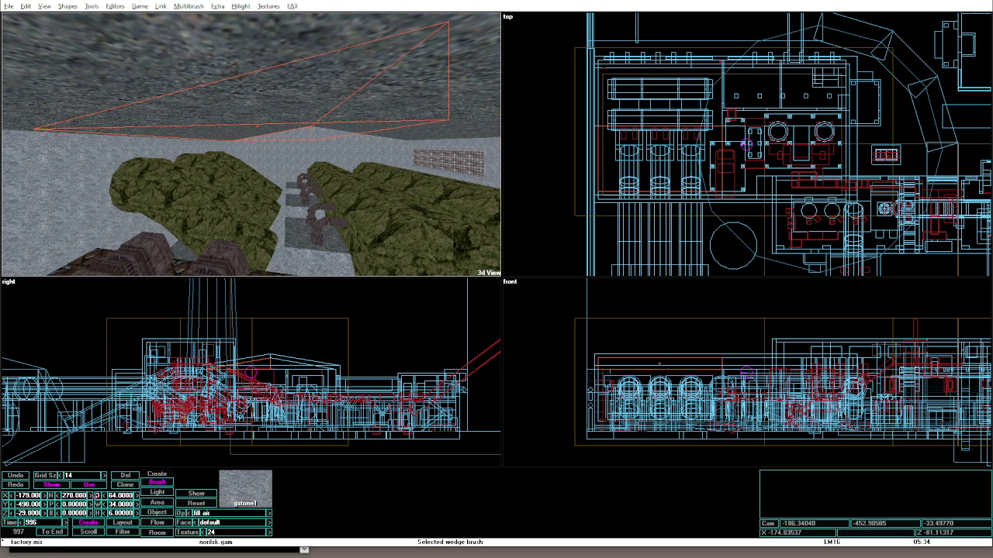
text(28)
key(Return)
key(Right)
key(Right)
key(Right)
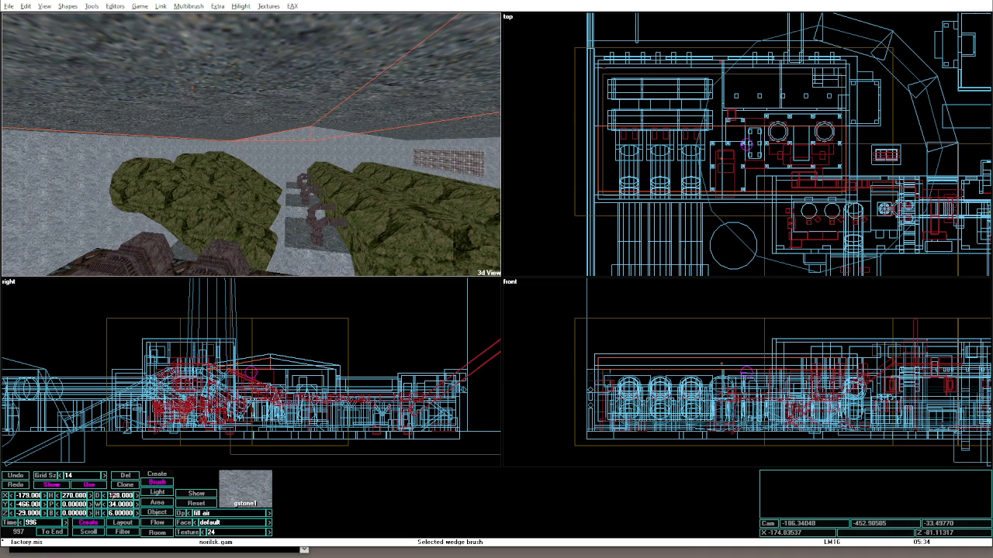
click(365, 147)
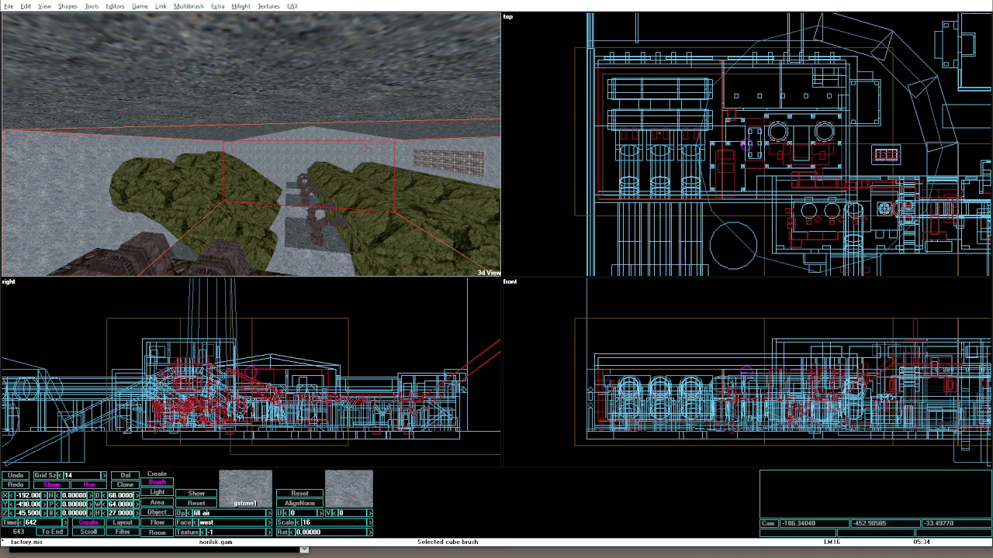
key(Up)
key(Up)
click(302, 161)
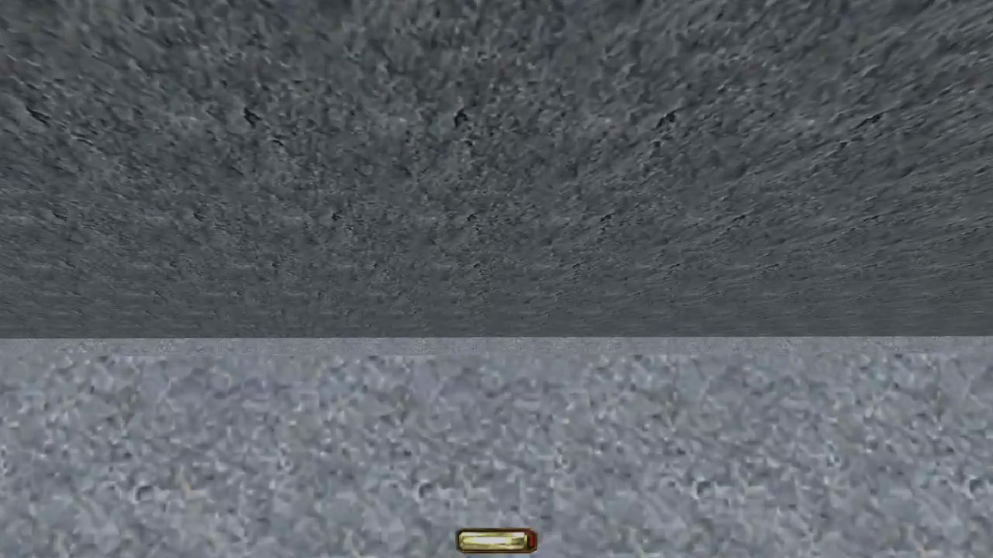
Walk over the green hedges into the room past pipes and lava, then exit game mode.
key(w)
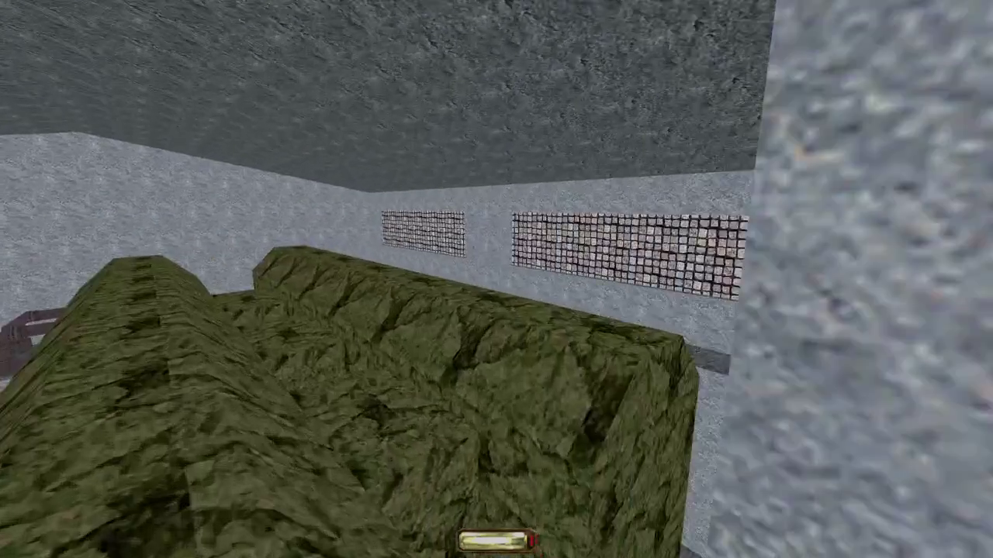
key(w)
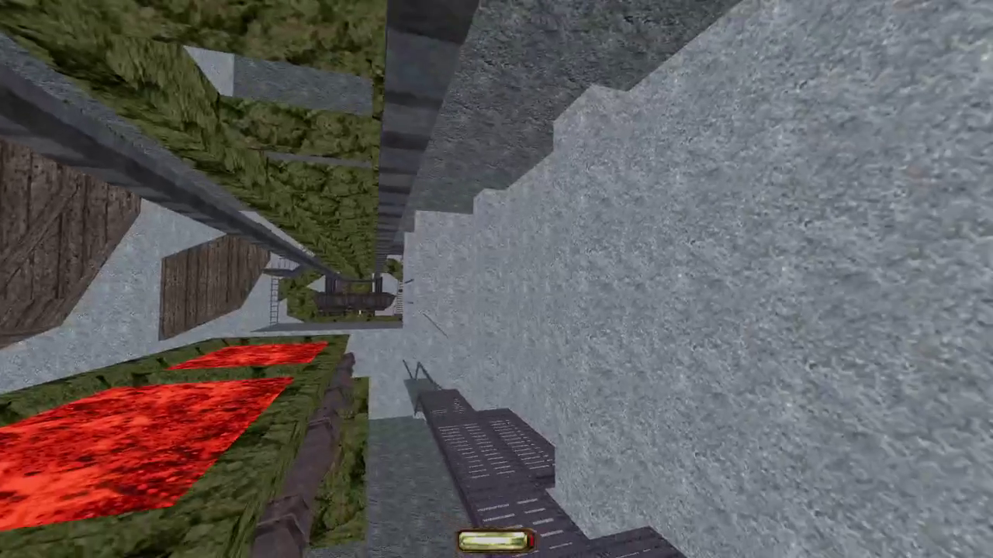
key(Escape)
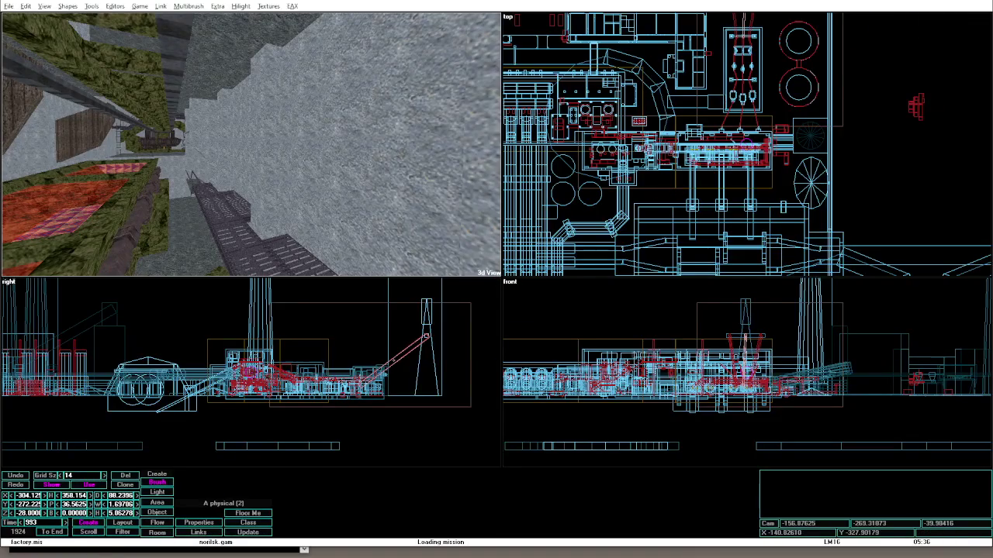
Drag the cave-textured cube brush sideways into the grey stone wall and rebuild the level.
scroll(744, 142, up, 1)
scroll(745, 142, up, 1)
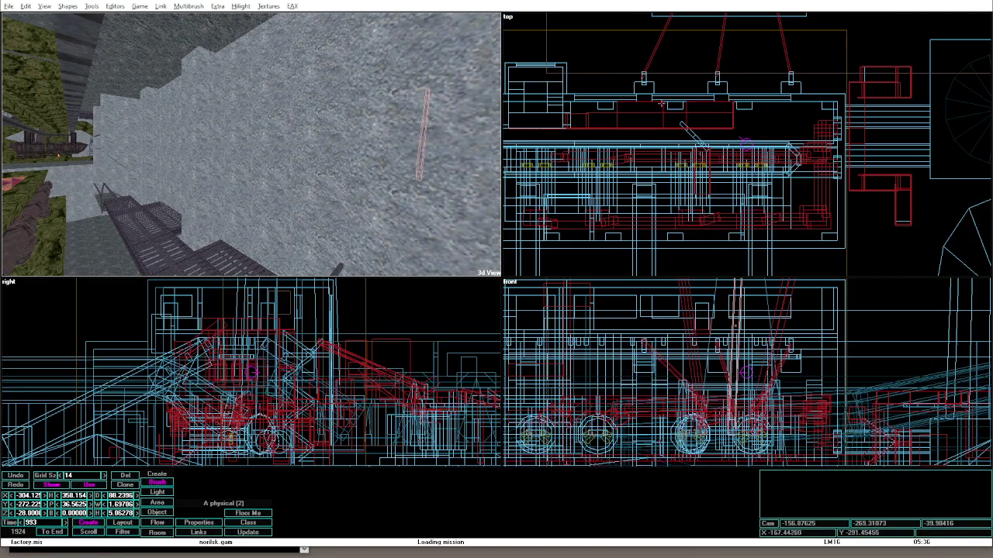
click(646, 86)
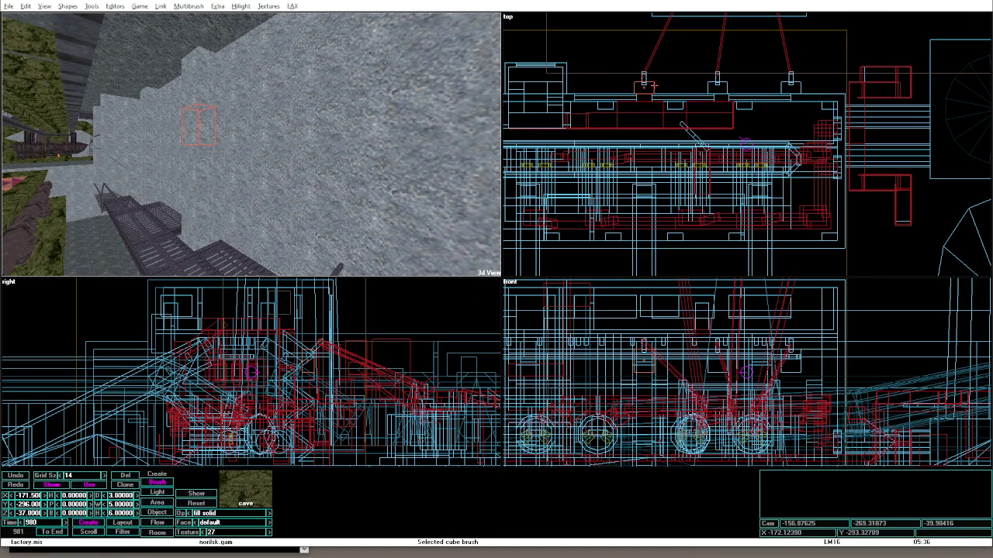
mouse_move(647, 87)
mouse_down()
mouse_move(647, 103)
mouse_move(725, 58)
mouse_move(718, 102)
mouse_move(801, 83)
mouse_up()
key(ctrl+shift+p)
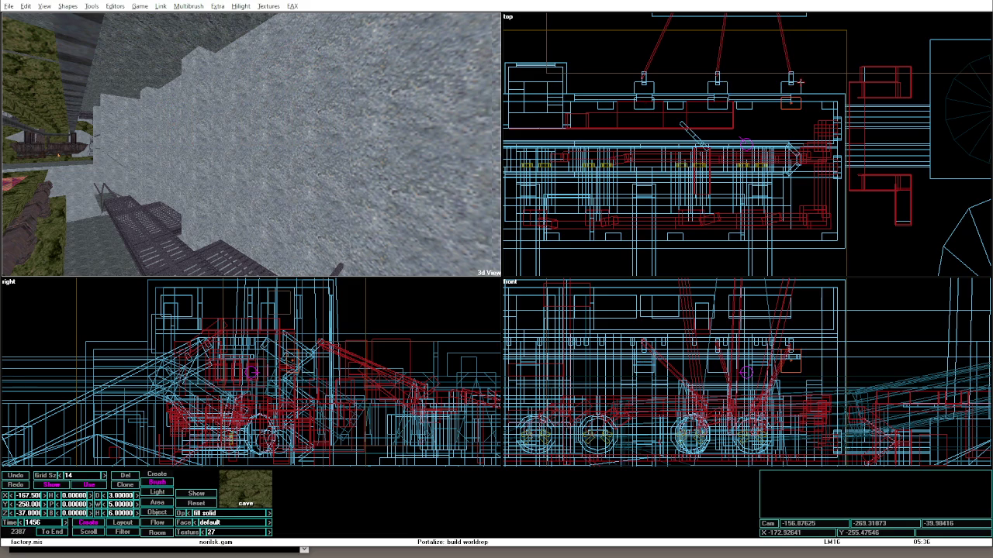
click(810, 83)
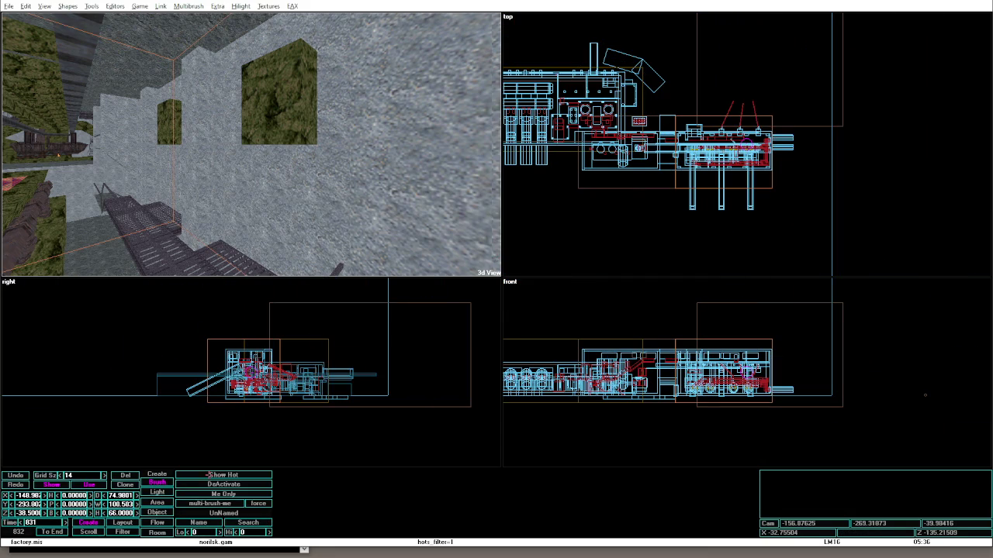
Show only active-area brushes and deactivate the selected area brush.
click(208, 484)
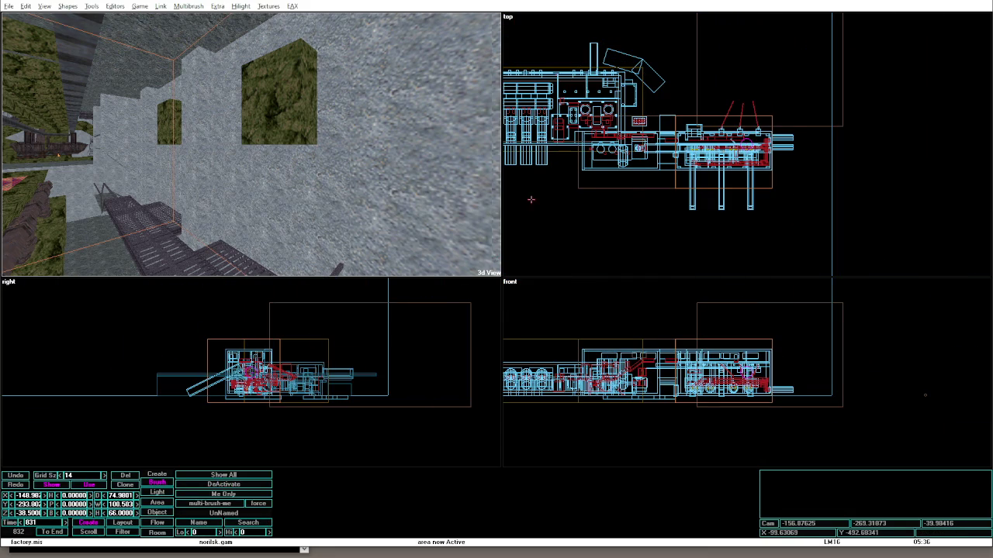
click(560, 152)
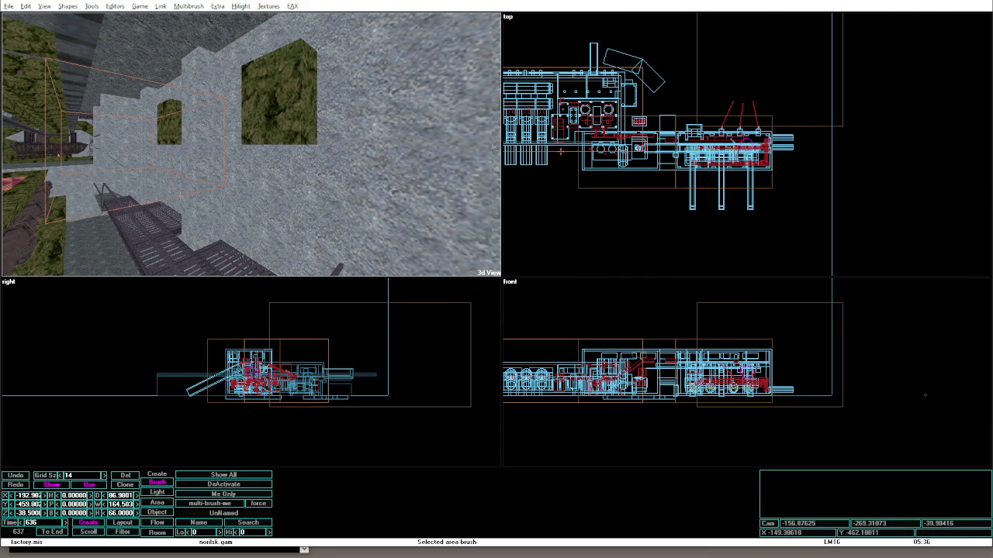
click(235, 485)
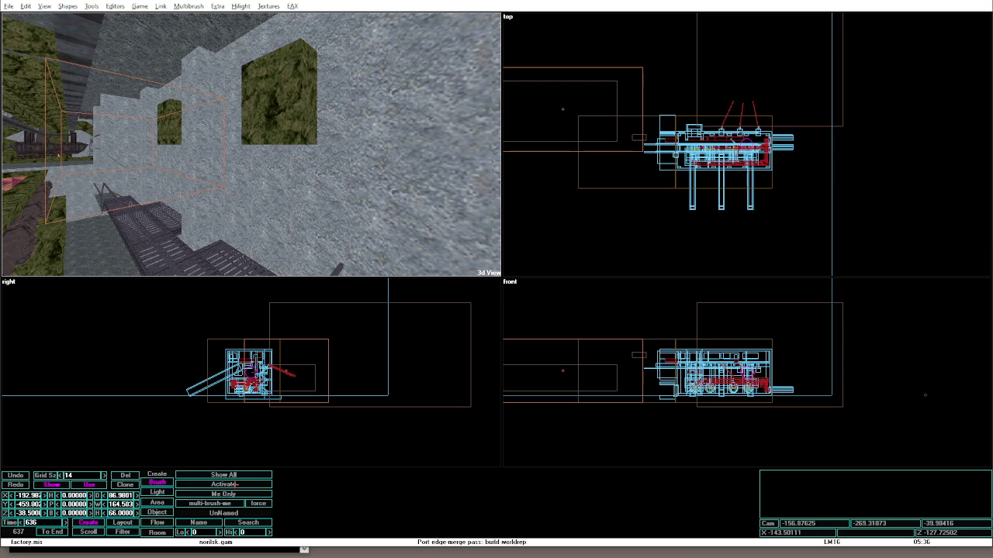
Preview in game mode, looking up at the green cave-lined openings in the wall.
key(alt+g)
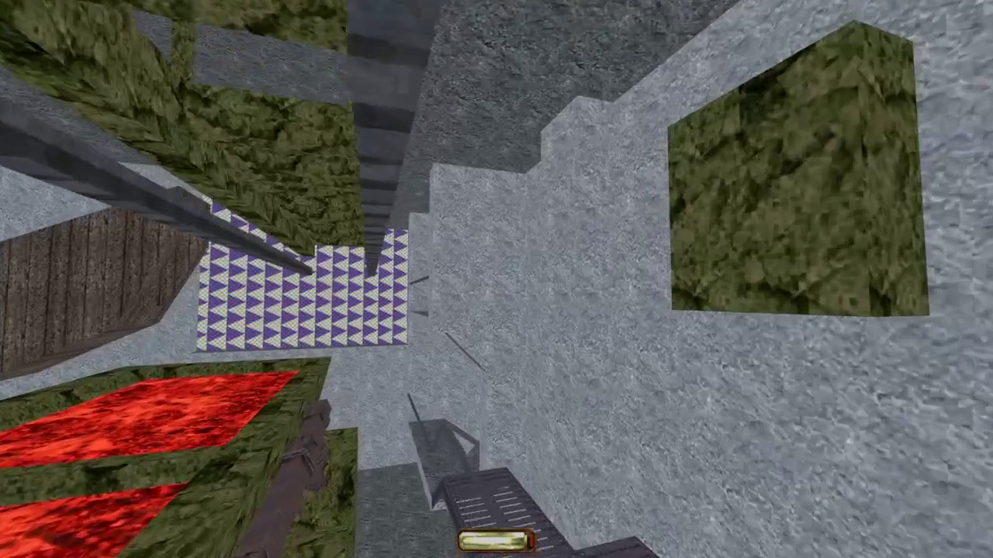
mouse_move(497, 279)
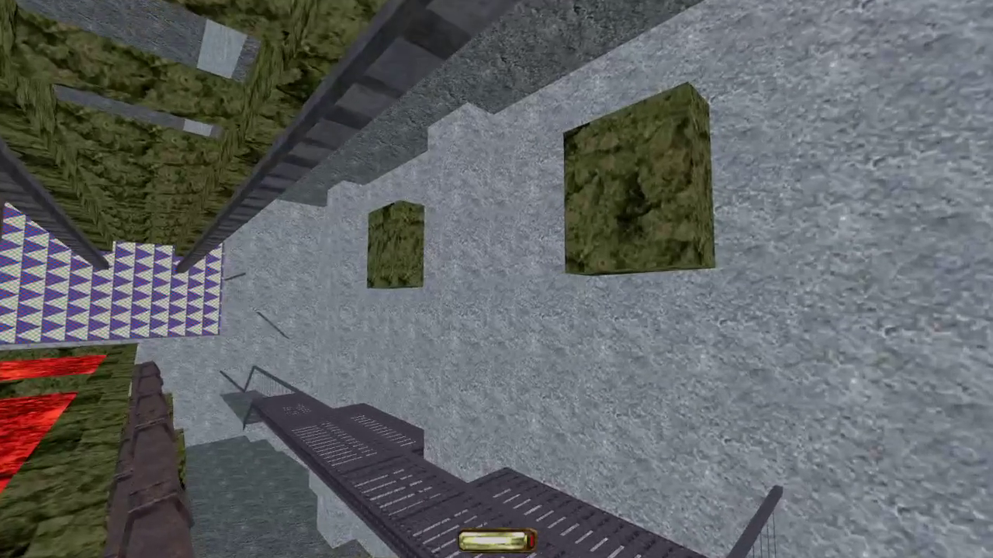
key(alt+e)
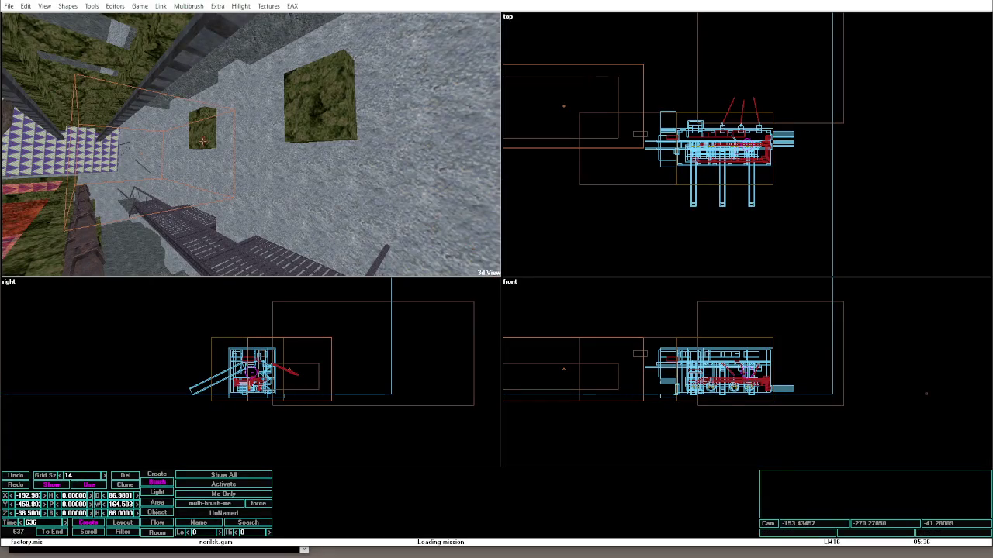
click(197, 116)
click(320, 122)
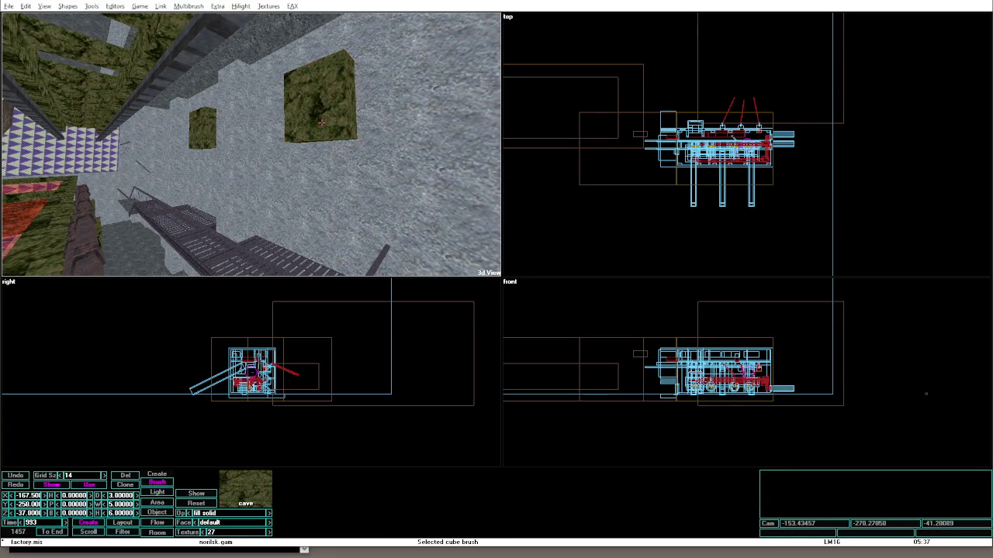
scroll(746, 145, up, 1)
click(435, 144)
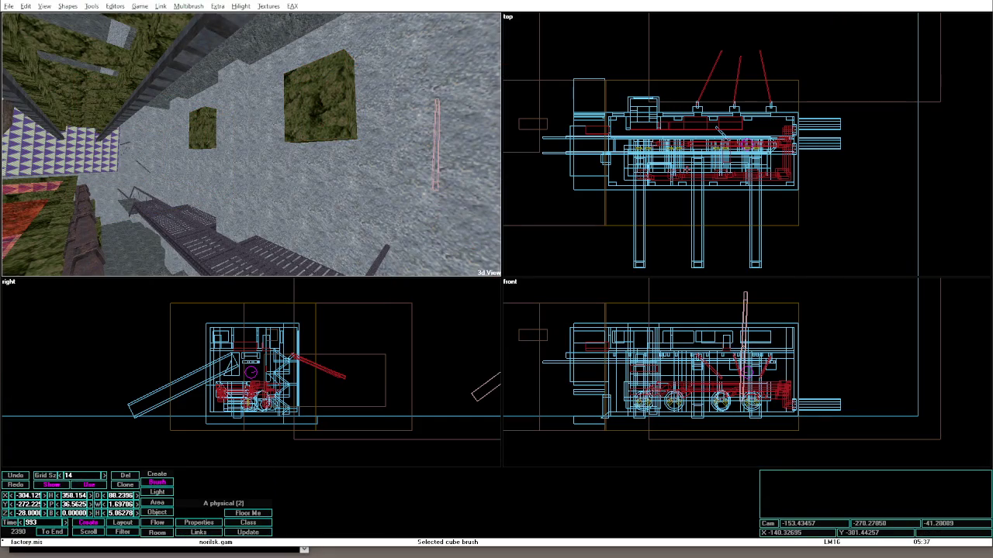
key(ctrl+shift+p)
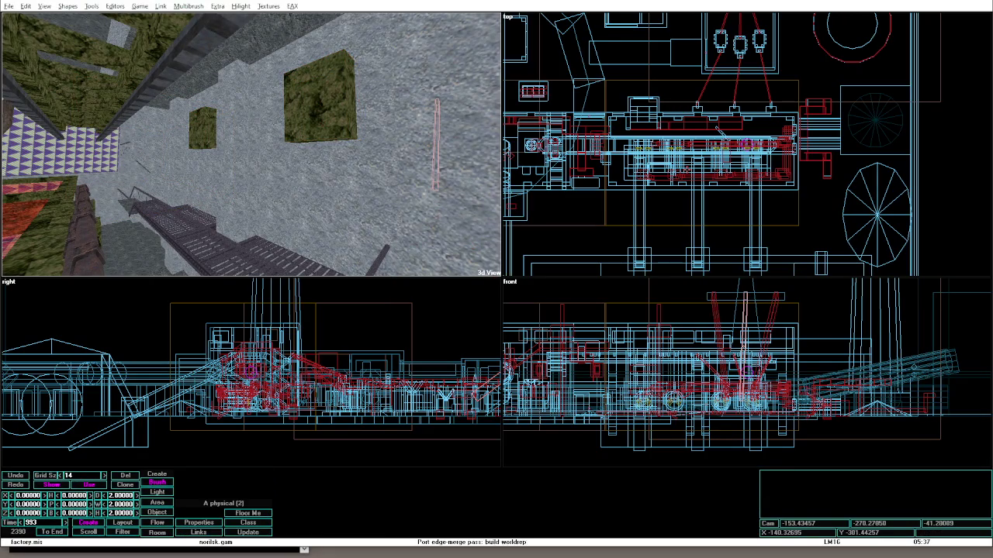
scroll(718, 129, down, 2)
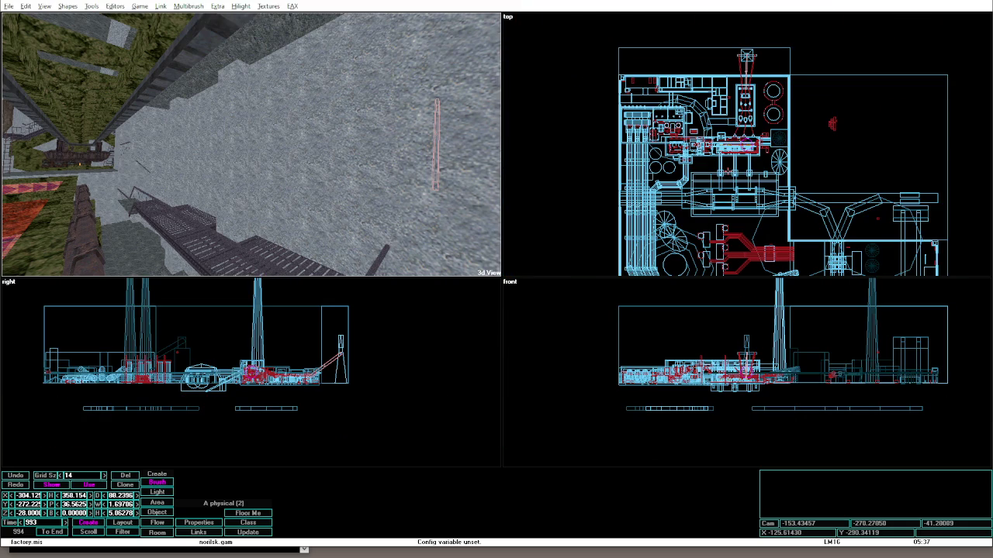
scroll(747, 145, up, 1)
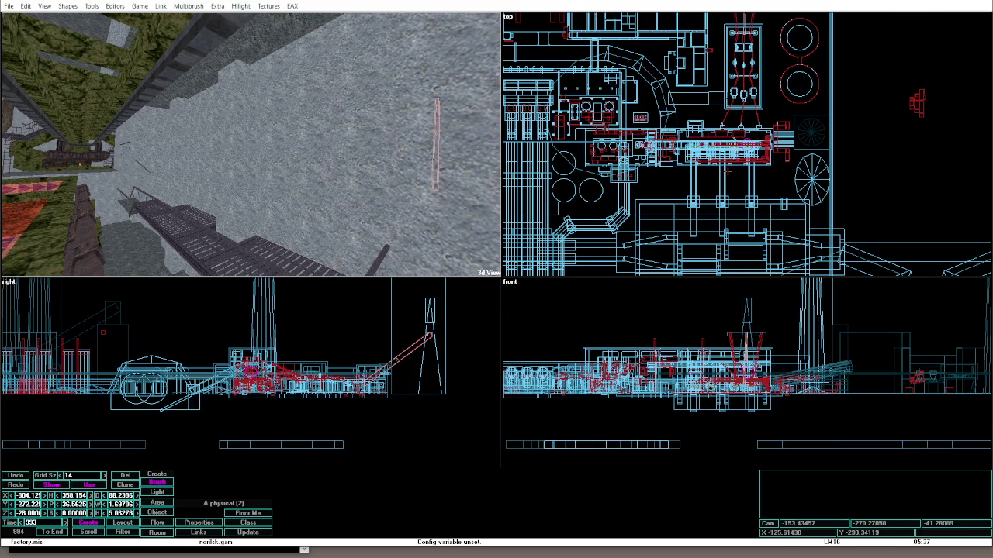
scroll(728, 172, up, 1)
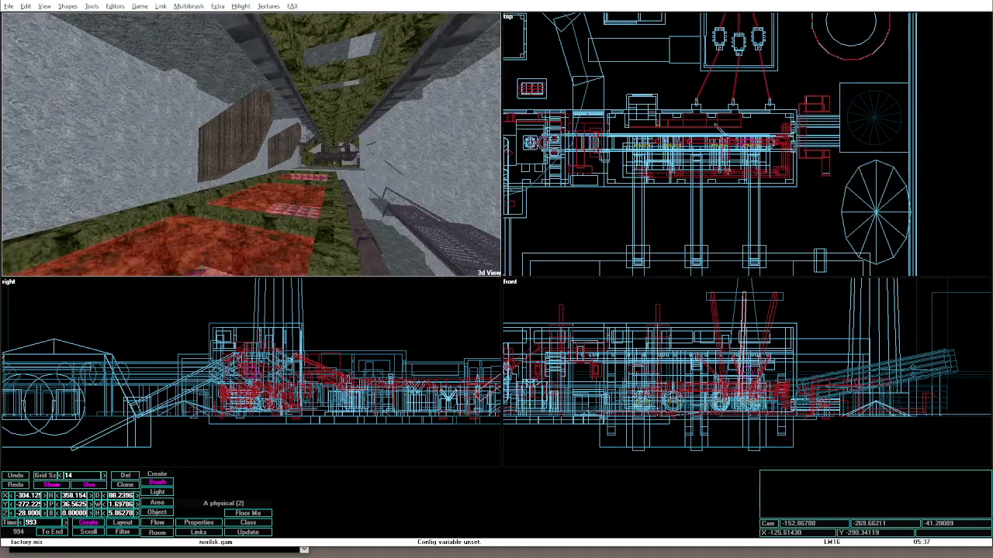
key(Down)
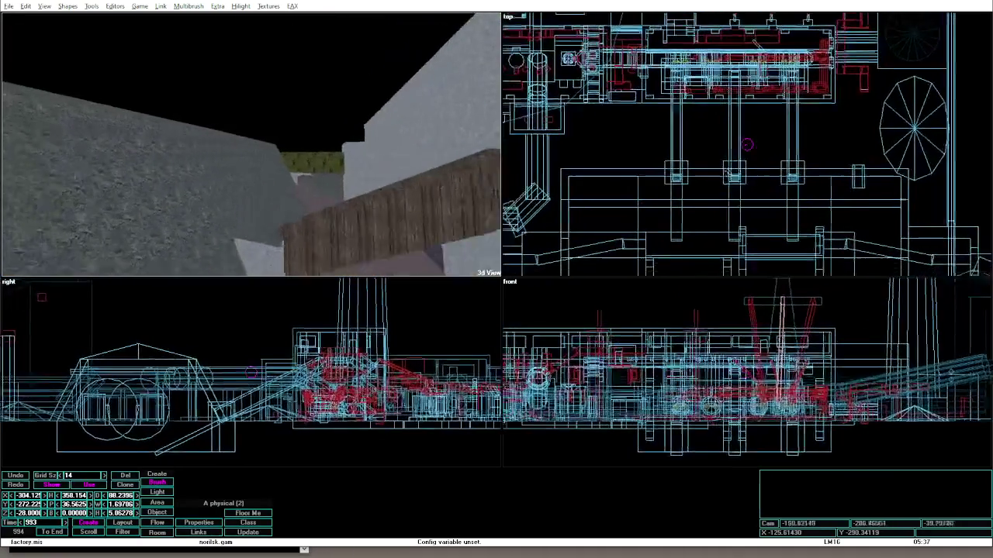
key(Down)
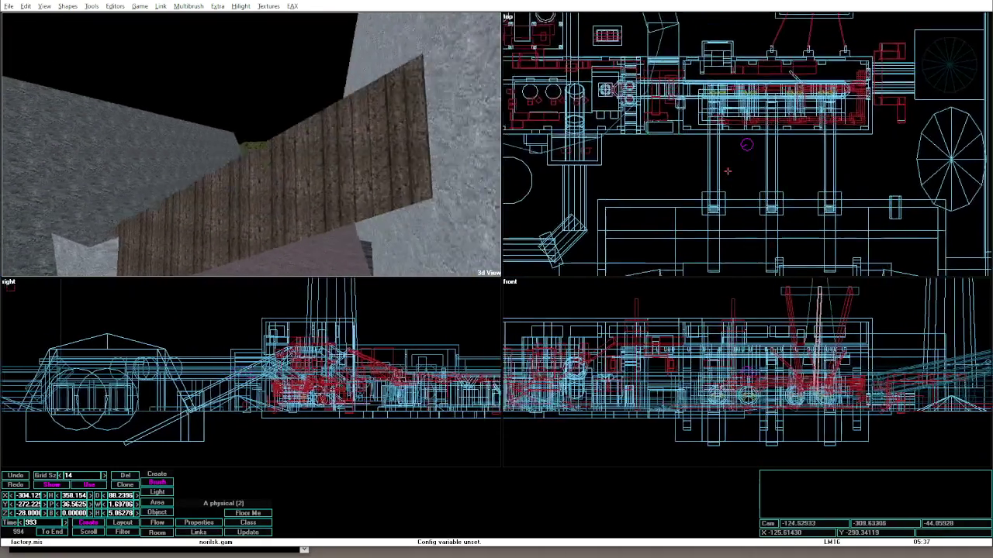
key(a)
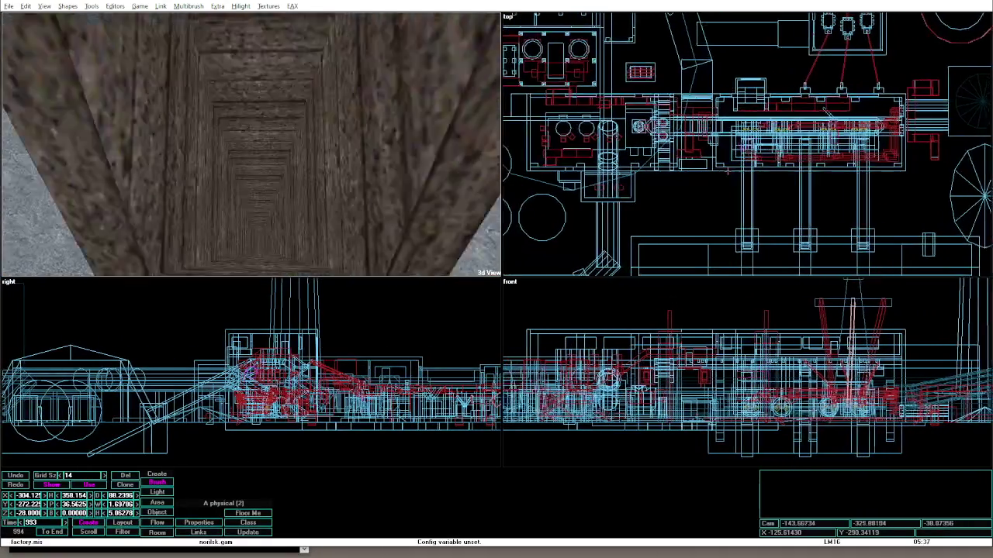
key(alt+g)
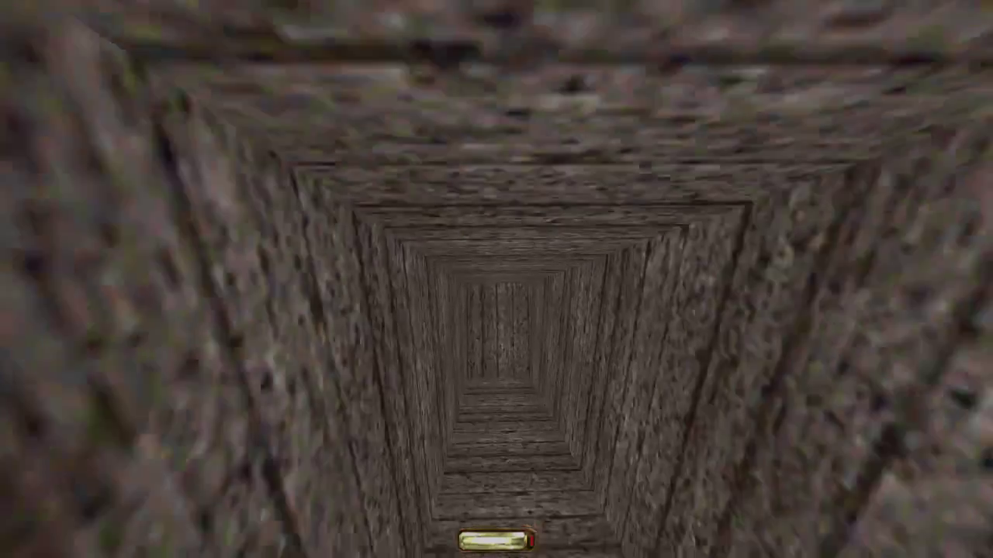
key(alt+F4)
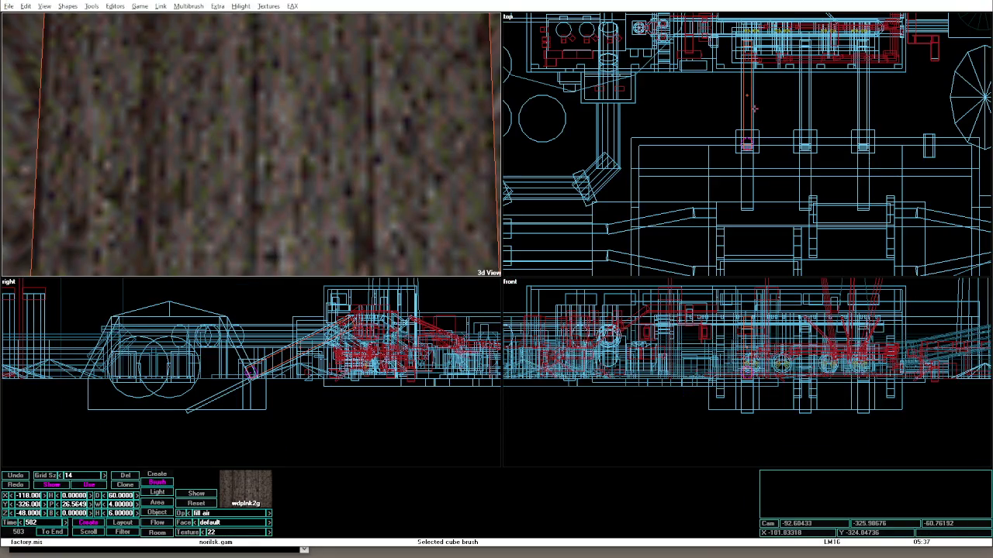
Bring the camera to the plank ramp, select the gstone1 pillar brush, and check the Shapes list.
key(KP_Add)
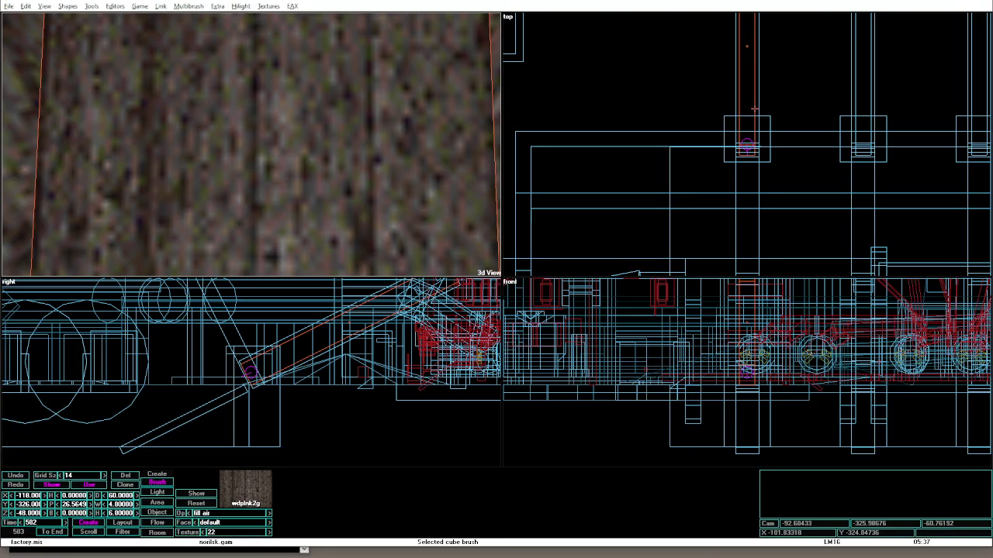
key(Down)
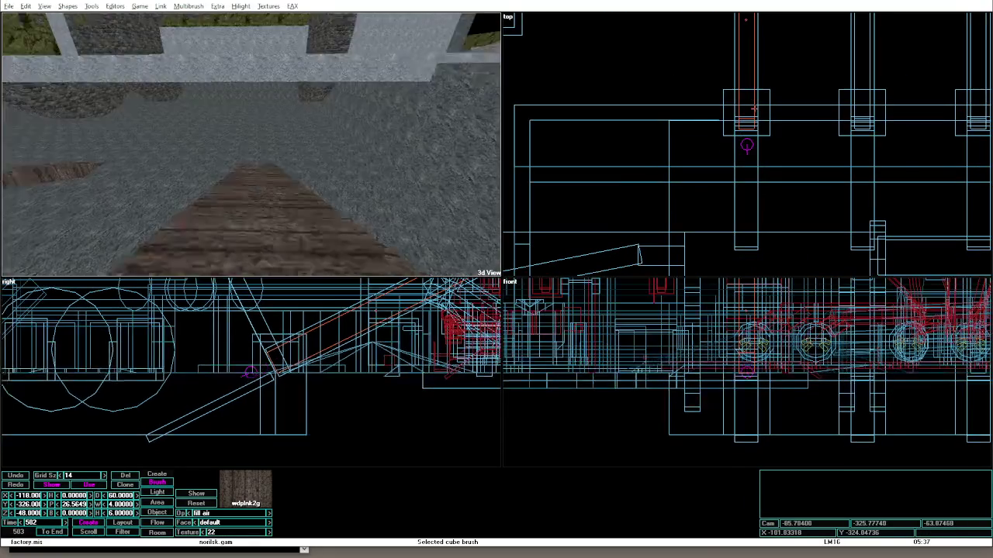
key(Left)
key(Down)
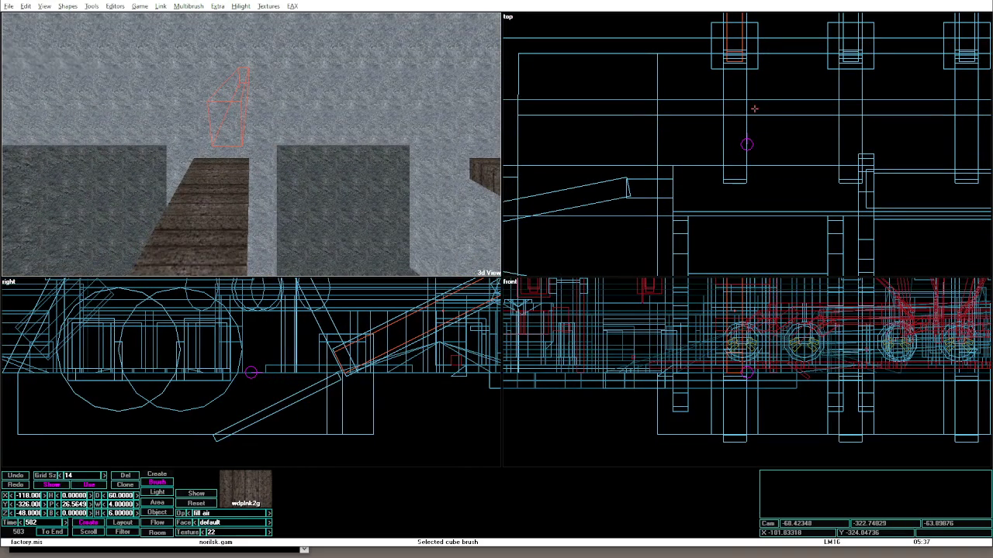
key(a)
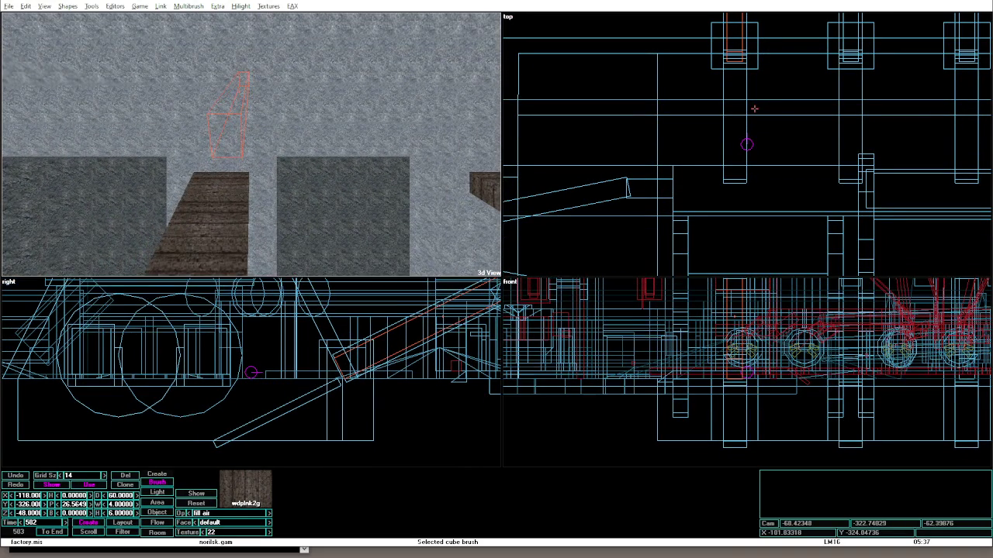
click(758, 68)
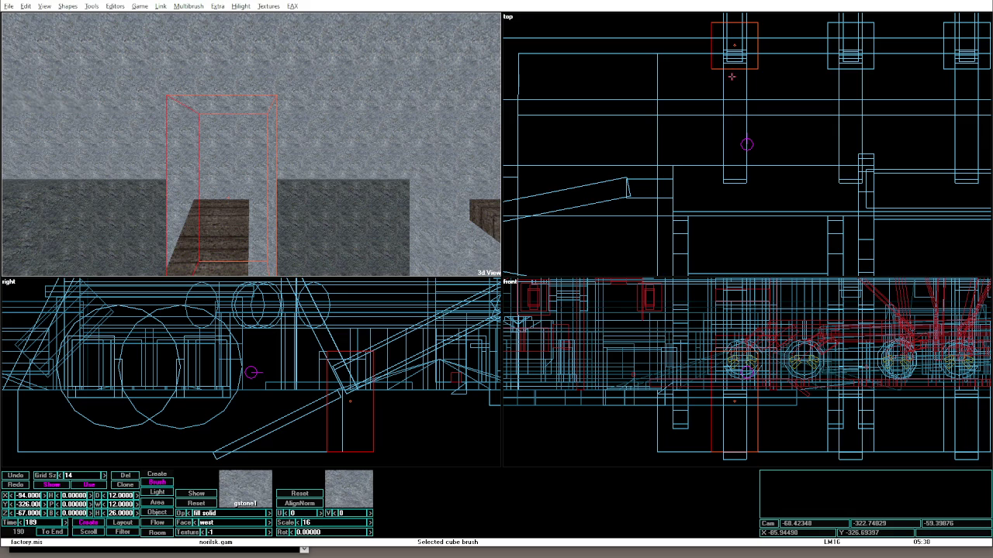
click(68, 6)
click(76, 7)
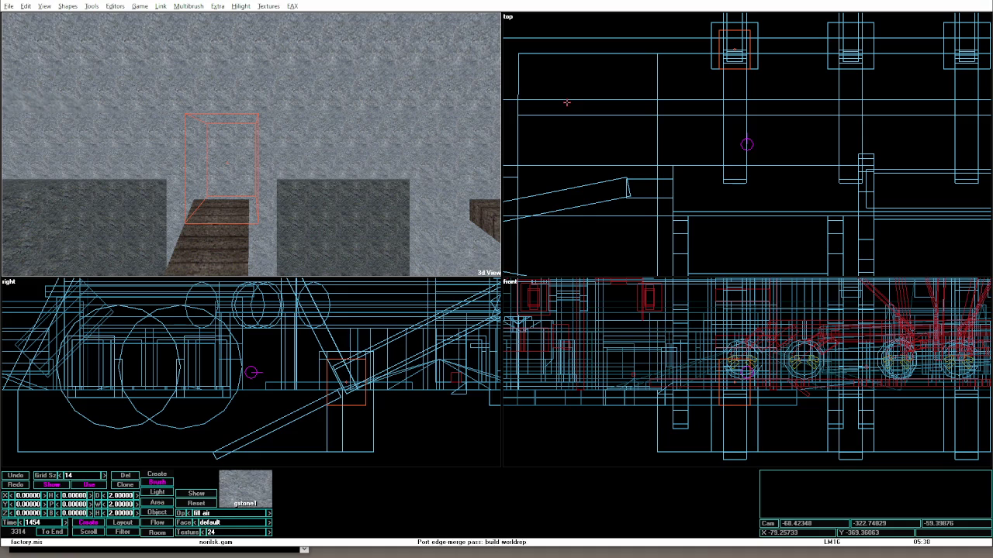
key(Up)
key(Up)
key(Up)
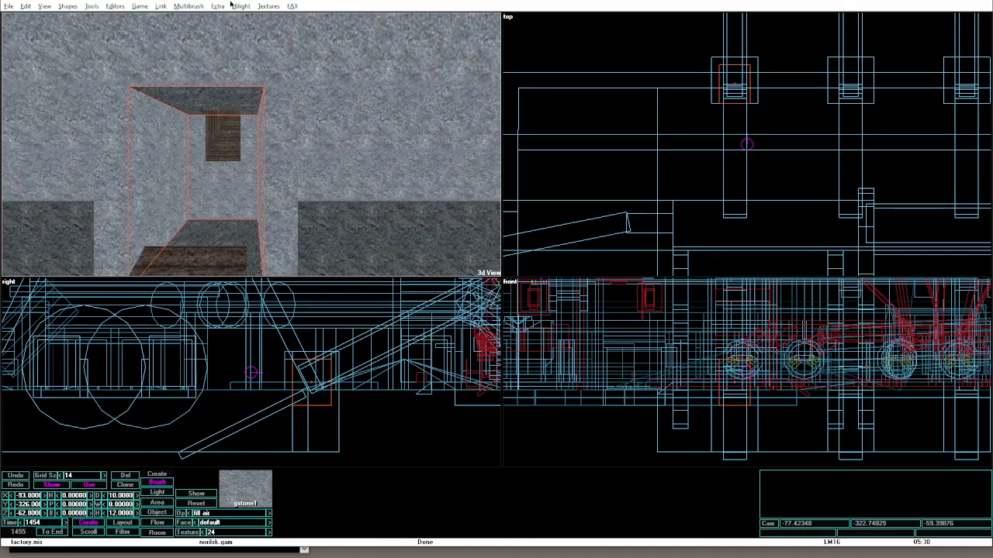
Create a wedge brush, rotate it a quarter turn, and resize it with keypad nudges.
click(67, 6)
click(82, 62)
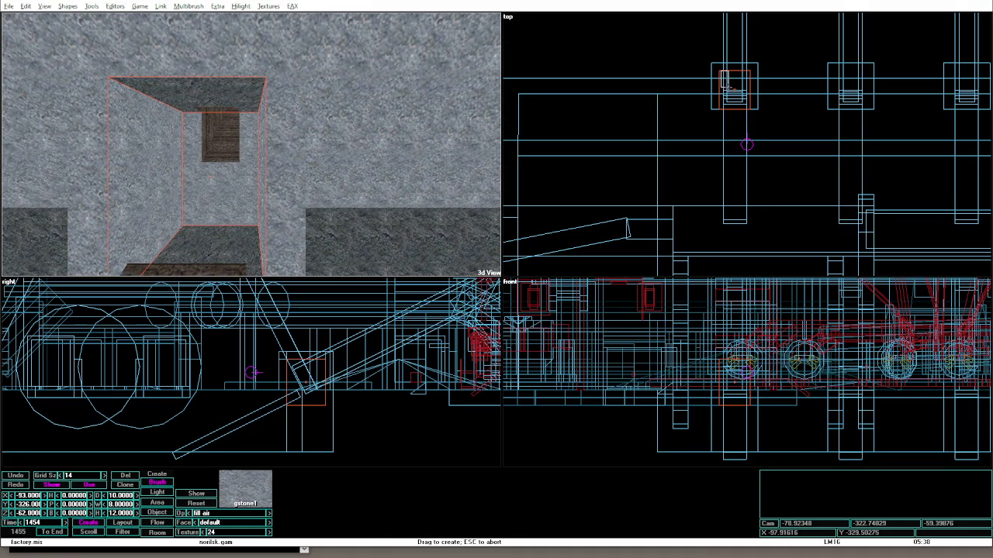
key(Insert)
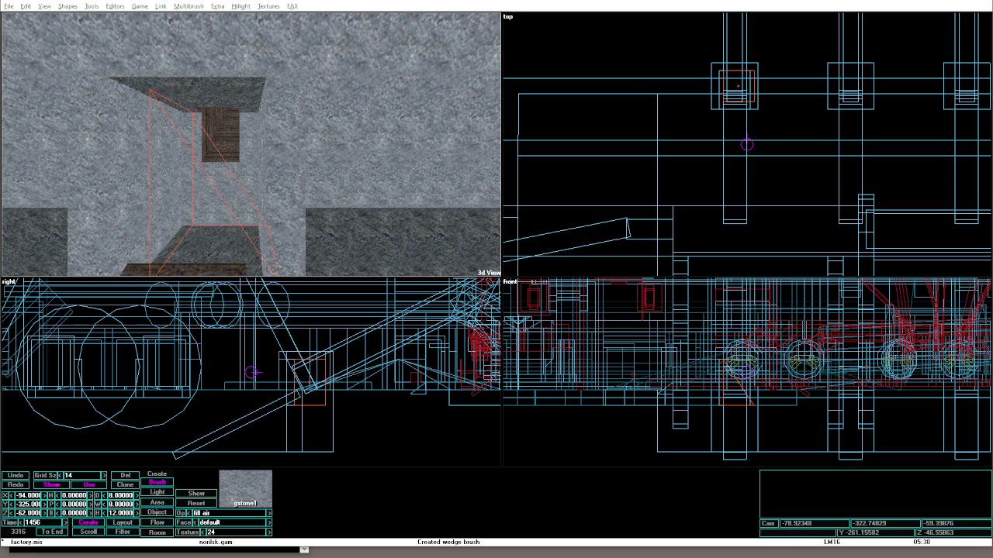
key(bracketleft)
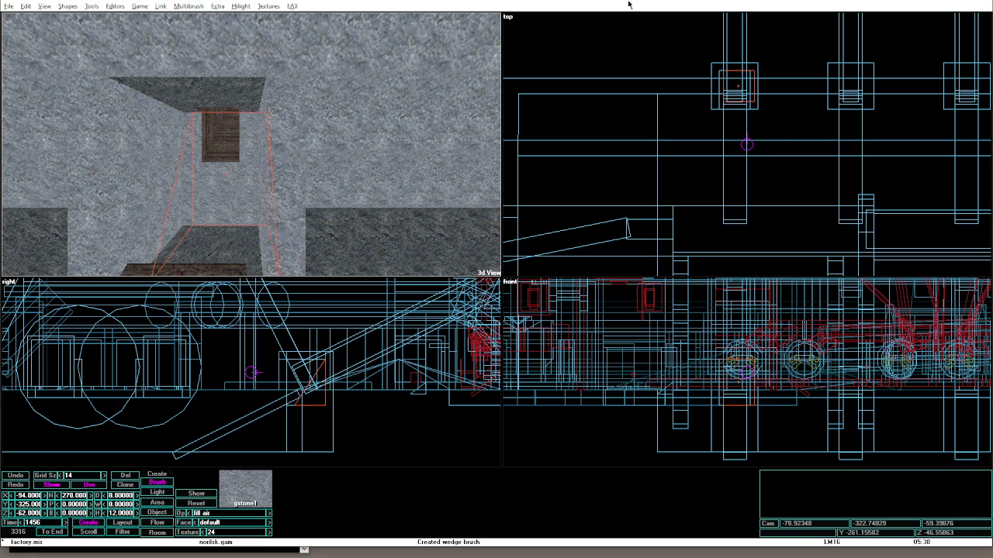
key(Page_Down)
key(Page_Down)
key(Page_Up)
key(Page_Up)
key(Right)
key(Page_Down)
key(Page_Down)
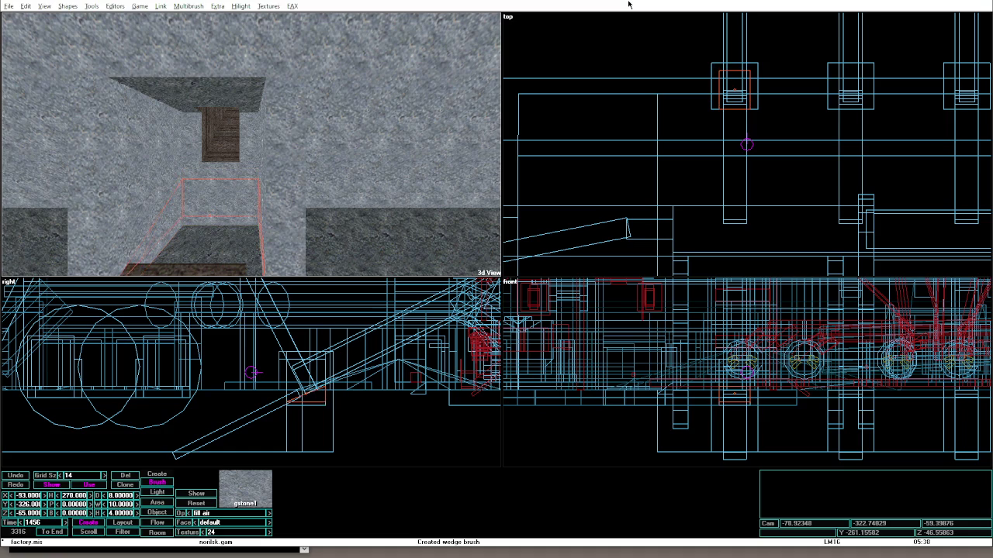
key(Page_Up)
key(Up)
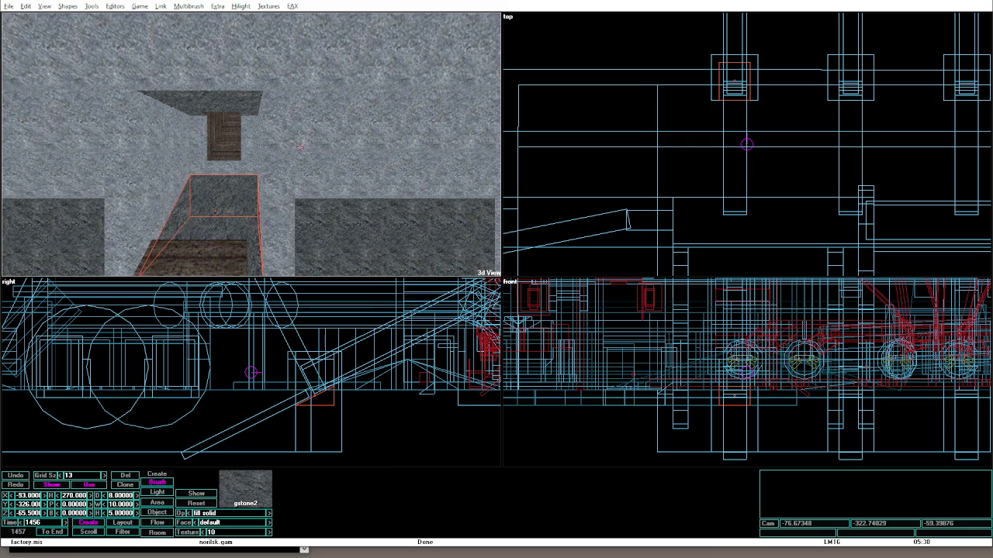
Playtest in game mode, walking through the wooden doorway.
key(alt+g)
key(w)
key(w)
key(w)
key(w)
key(w)
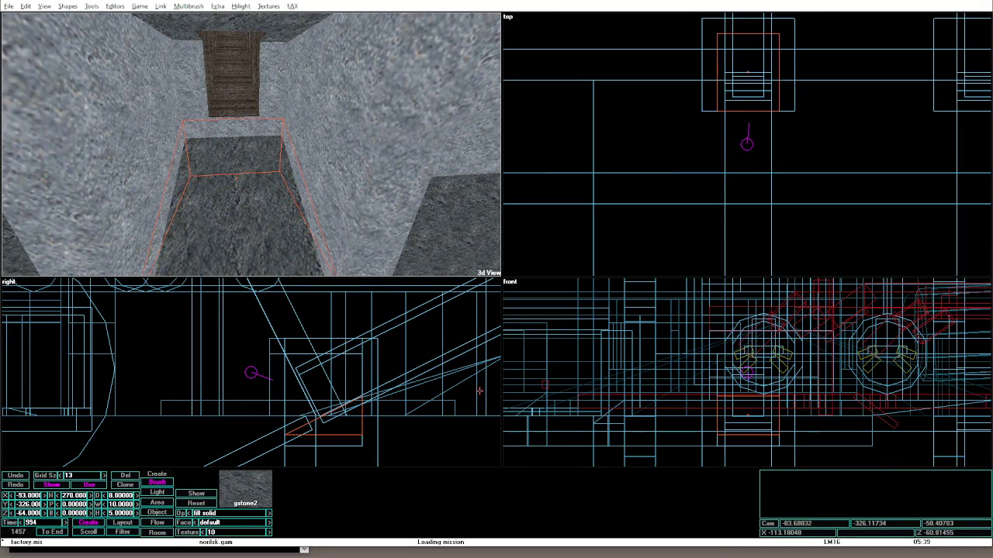
key(w)
Adjust the corridor cube brush to 10 × 8 × 10.5, rebuild, and playtest again.
click(250, 145)
key(Down)
key(Down)
key(alt+o)
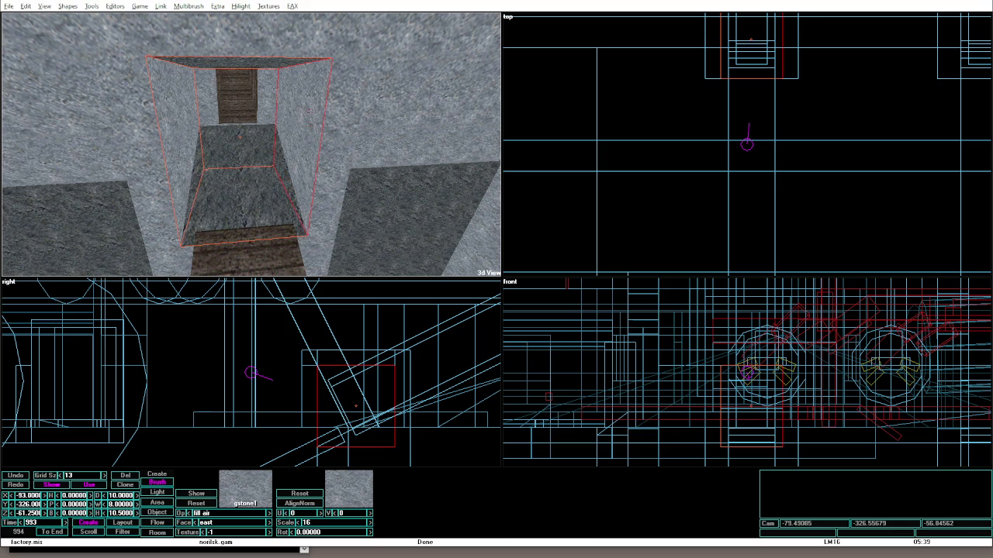
key(alt+g)
key(alt+e)
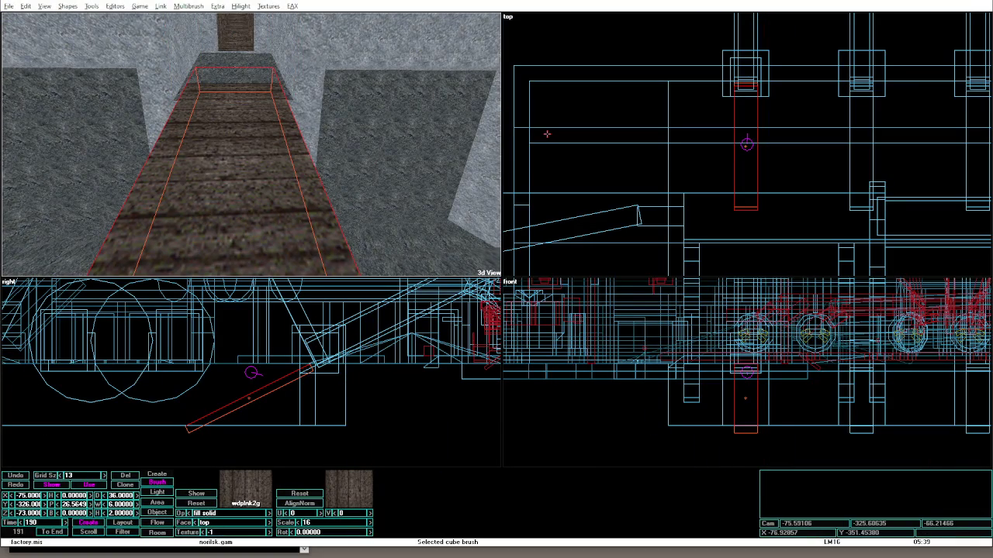
Narrow the plank beams to 4 units wide.
key(ctrl+Left)
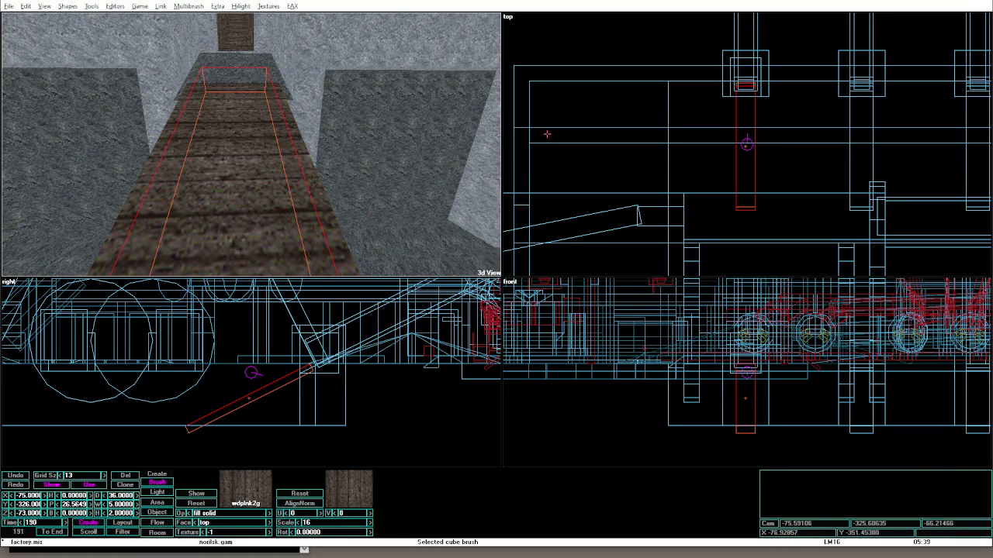
key(ctrl+Left)
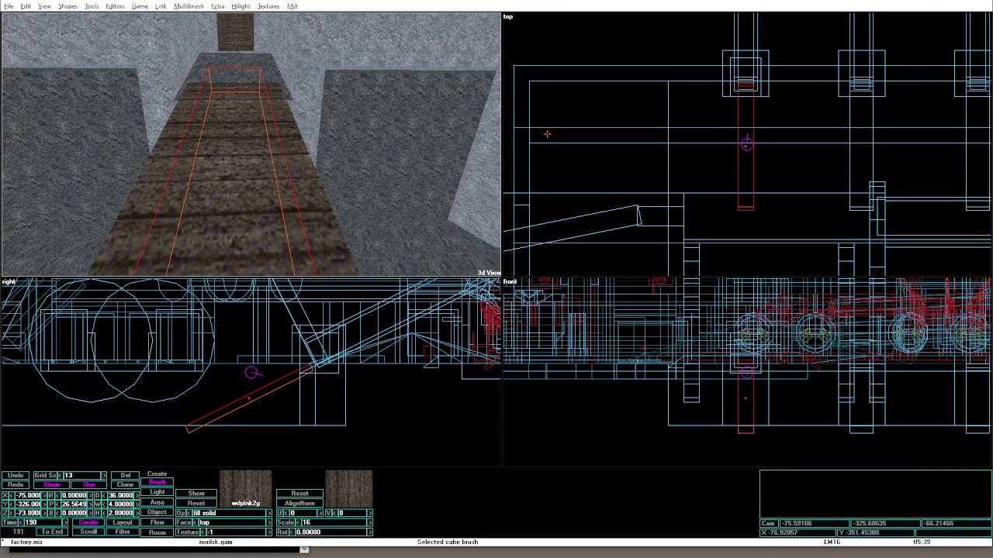
click(850, 160)
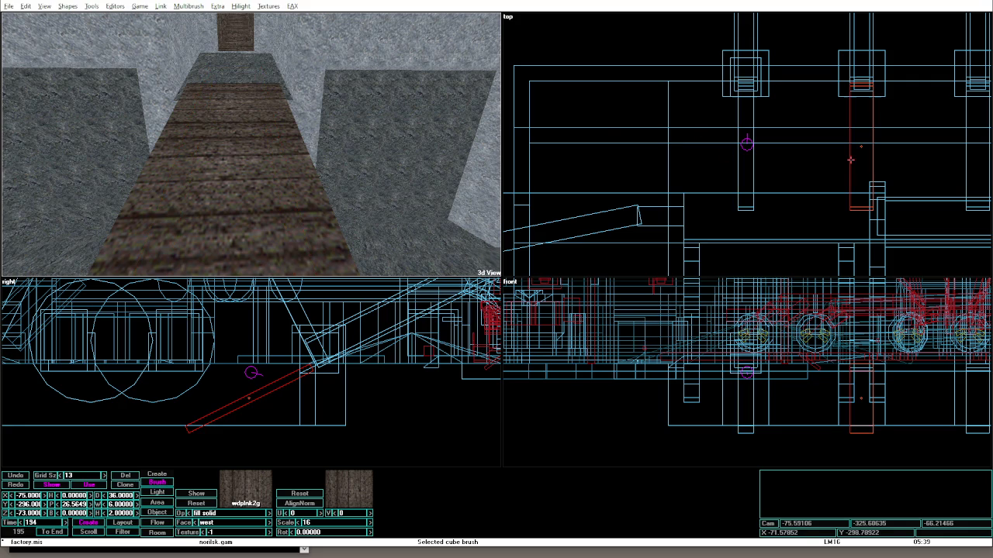
key(ctrl+Left)
key(ctrl+Left)
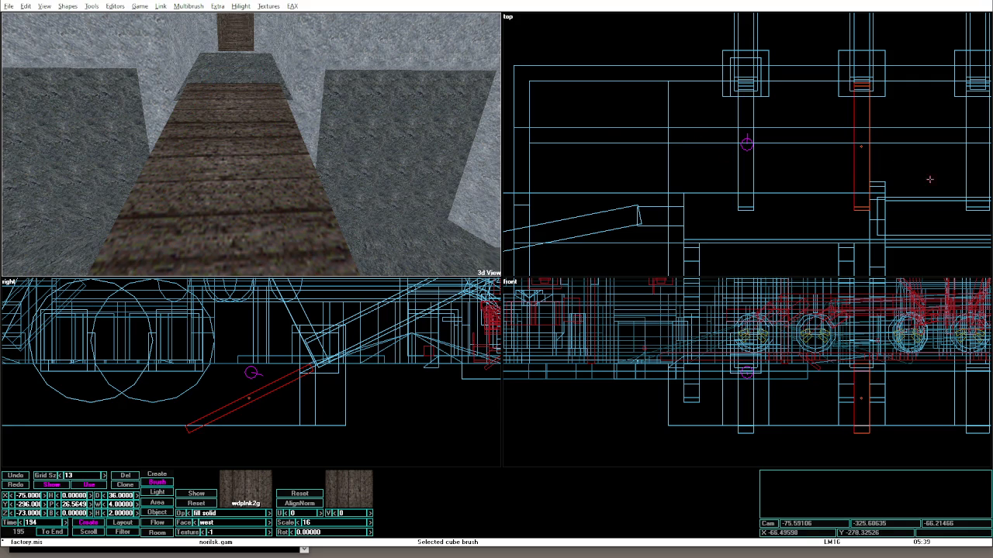
click(963, 165)
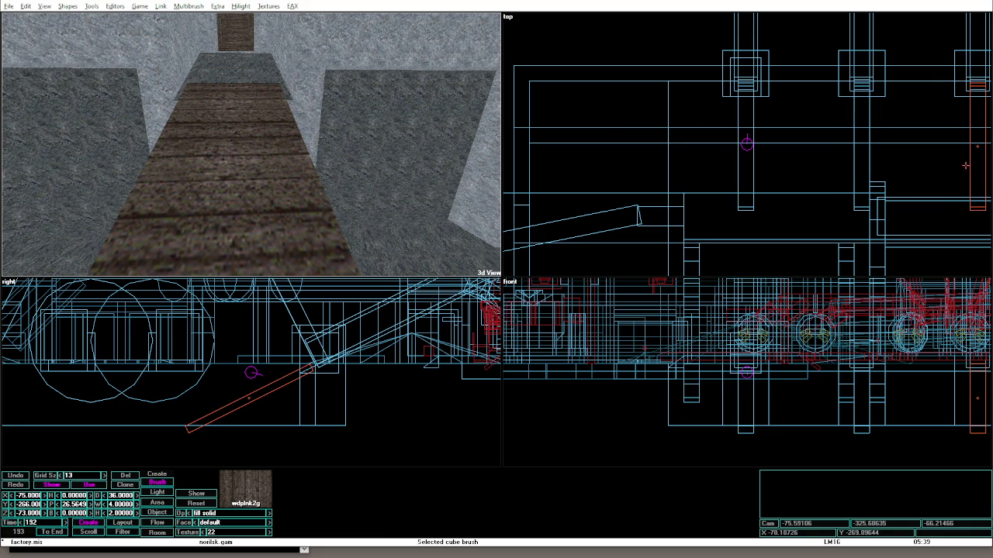
Lengthen the wooden plank beam from 36 to 40 and rebuild the level.
click(281, 100)
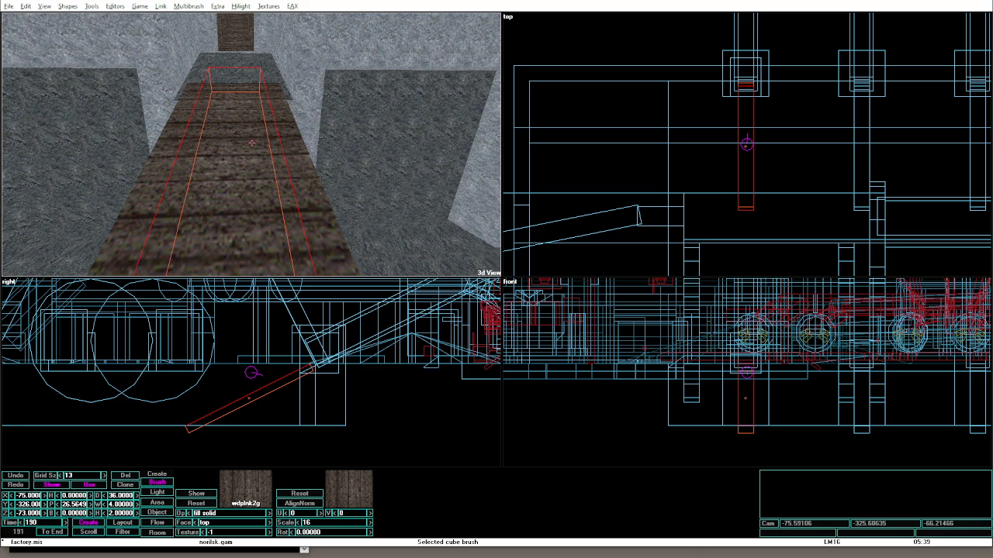
key(shift+Down)
key(shift+Down)
key(shift+Down)
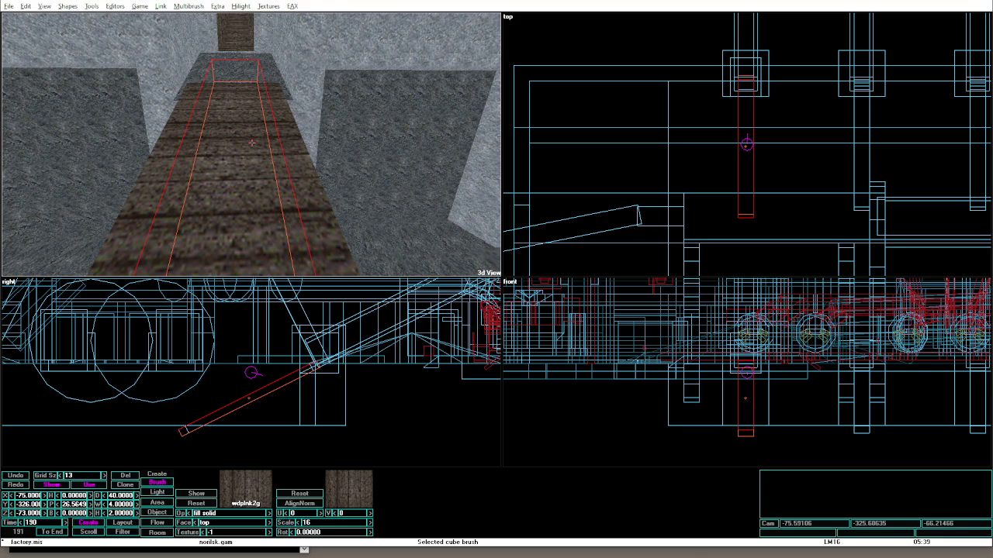
key(ctrl+shift+p)
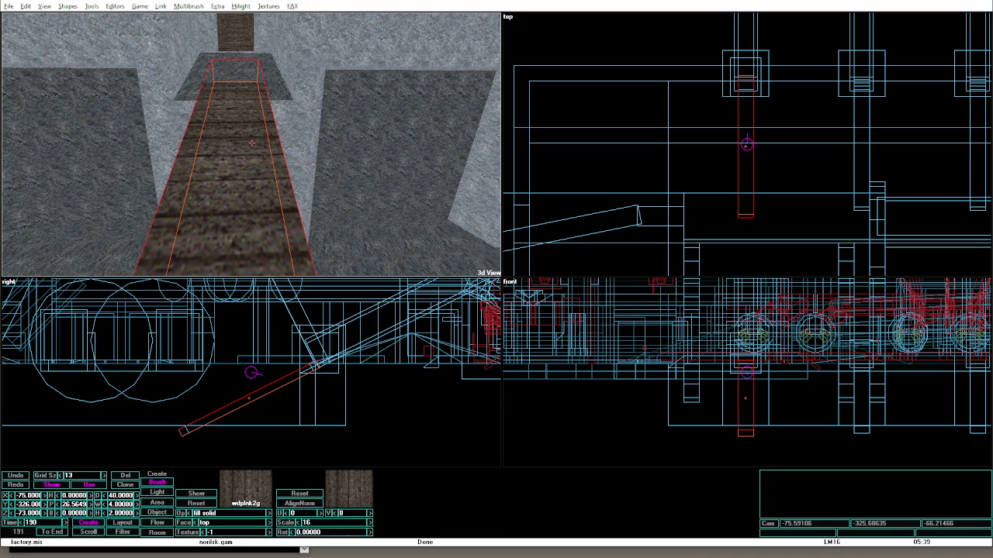
key(Down)
key(Down)
key(Down)
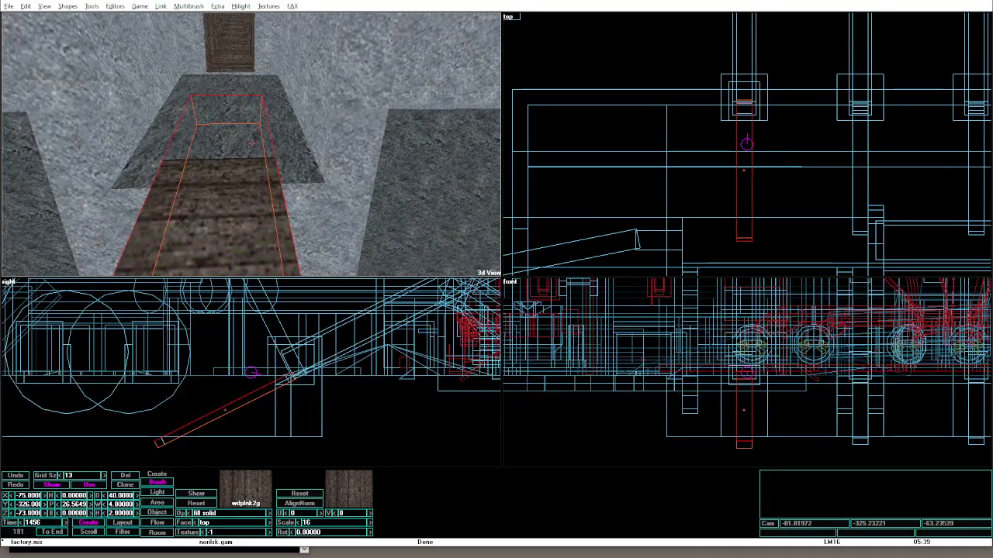
key(ctrl+shift+p)
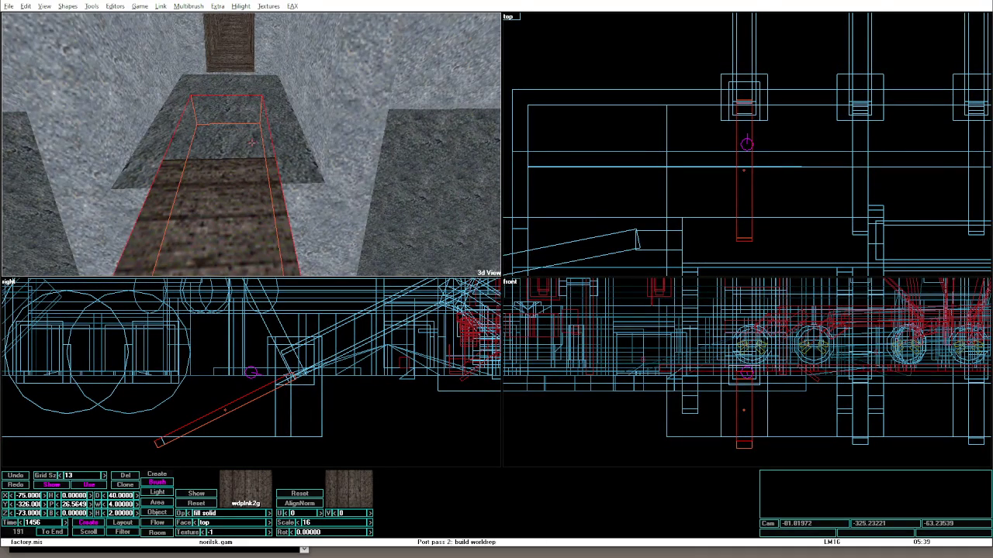
Set the plank beam width to 48 and nudge it into position at X -77.
key(Up)
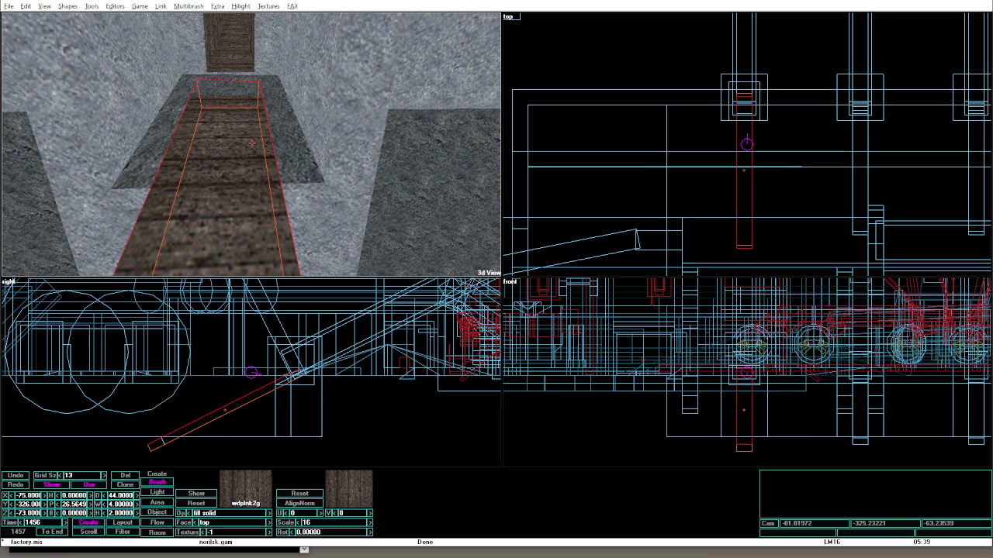
key(Up)
key(Up)
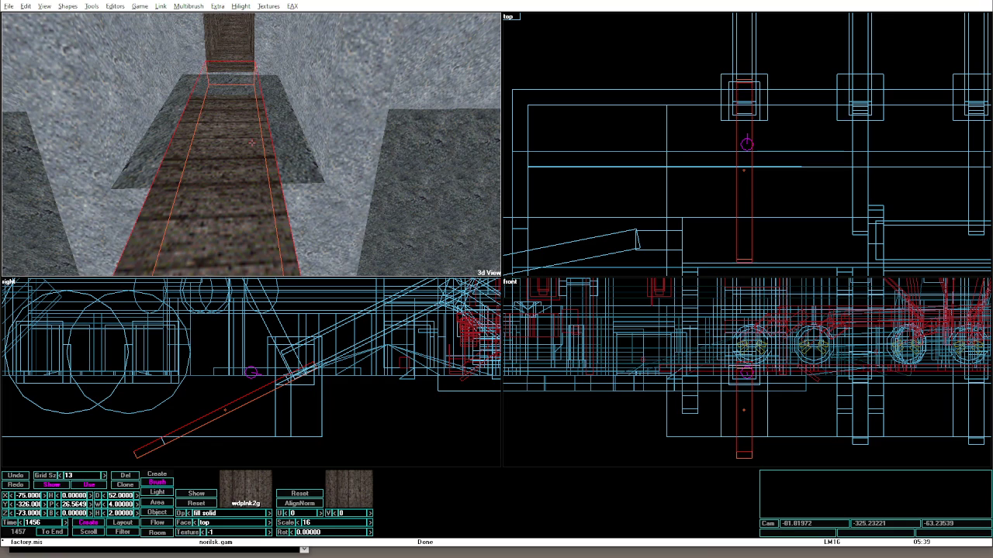
key(Down)
key(Down)
key(Down)
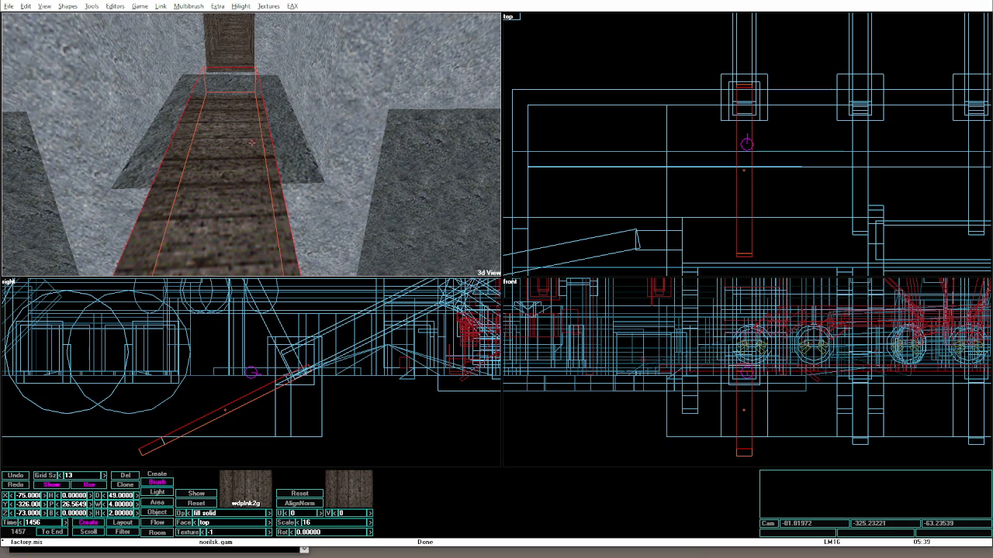
key(Down)
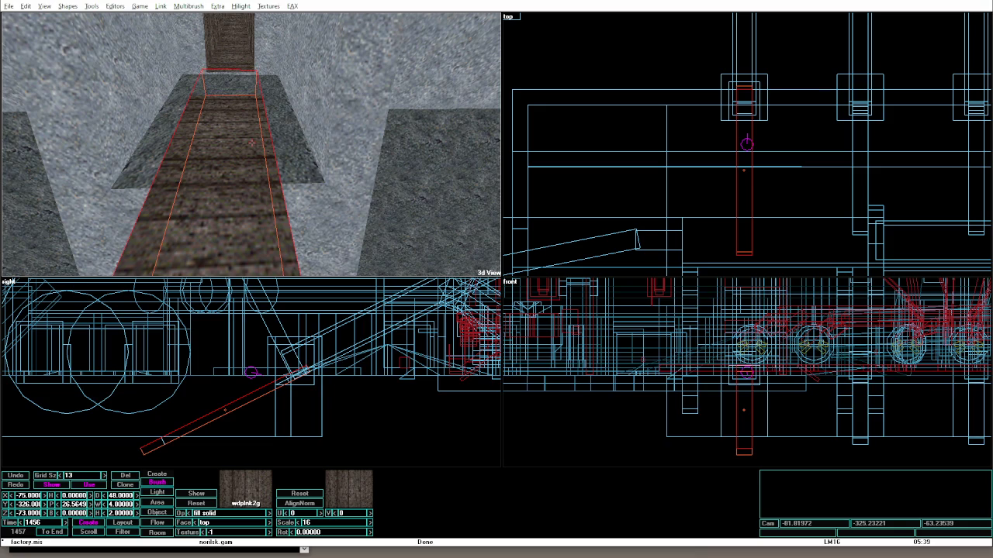
key(Left)
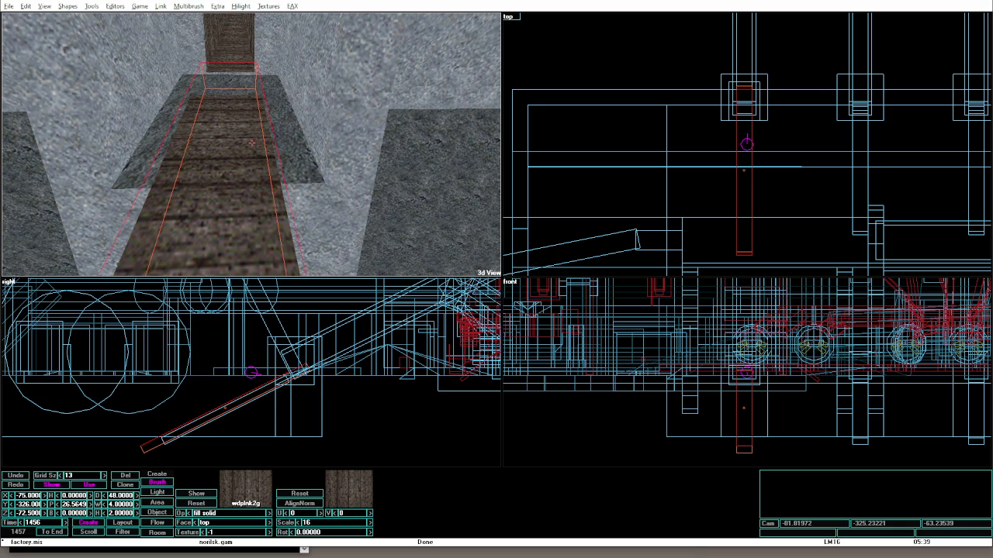
key(Left)
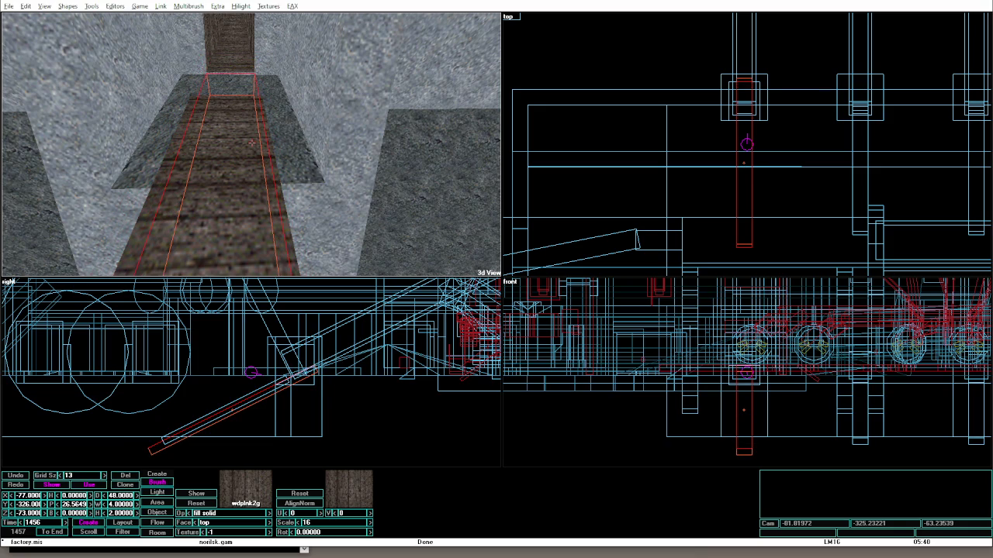
Walk along the plank in game mode and return to the editor.
key(alt+g)
key(w)
key(w)
key(alt+e)
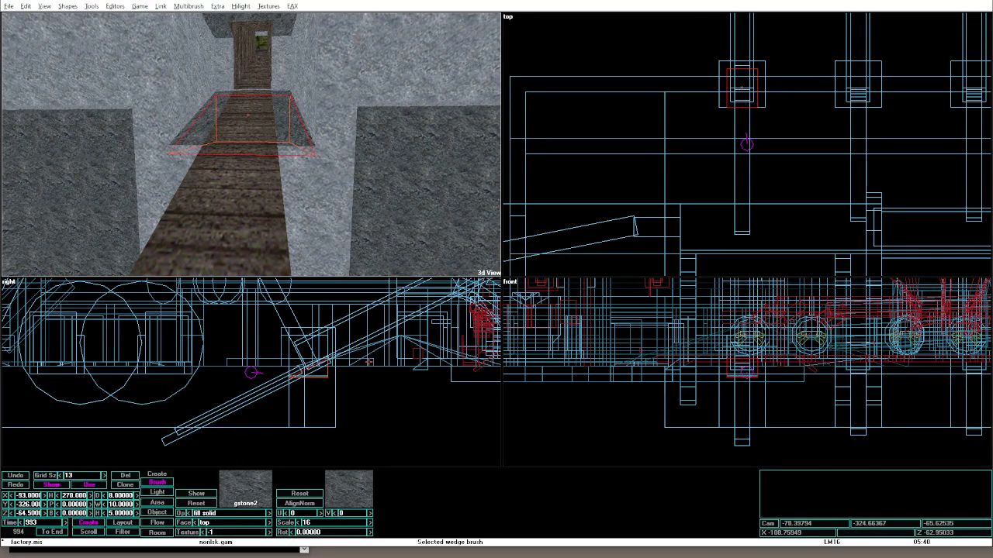
Extend the air brush's bottom edge to height 11.5, then walk the plank ramp in game mode.
key(equal)
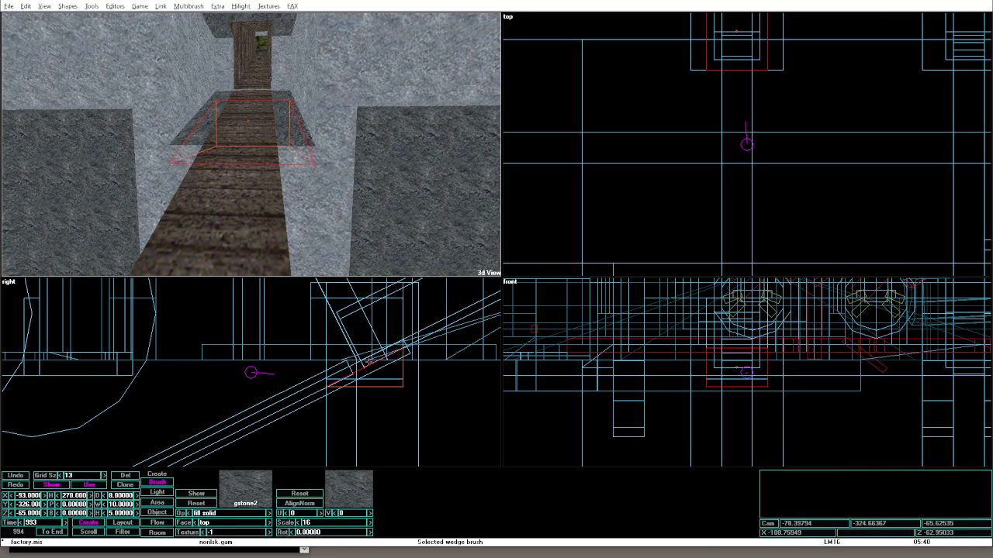
drag(384, 378, 384, 383)
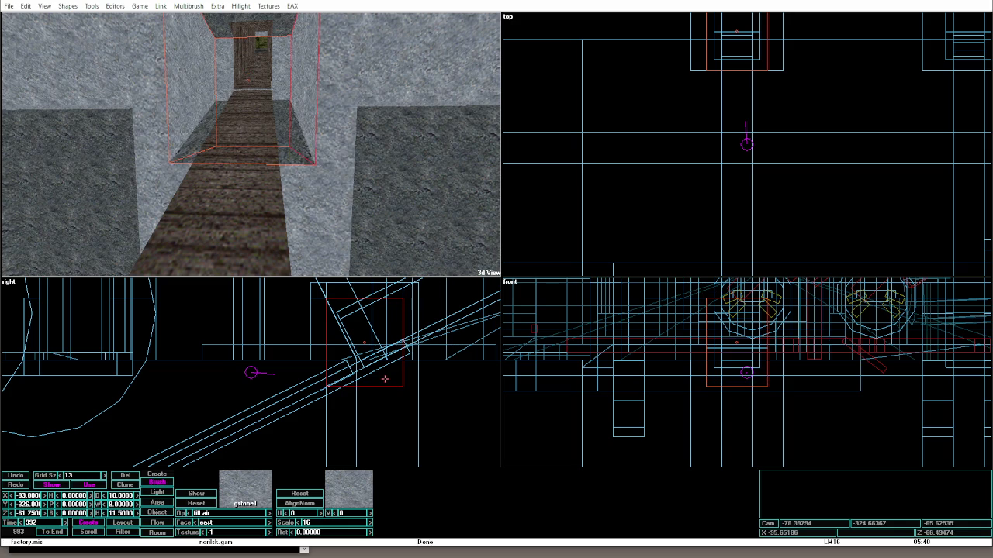
key(alt+g)
key(w)
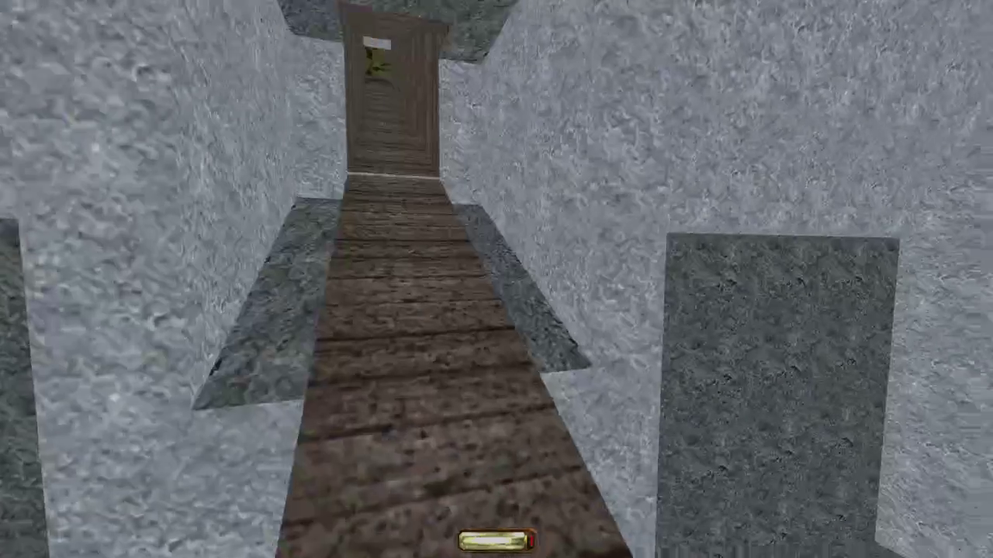
key(w)
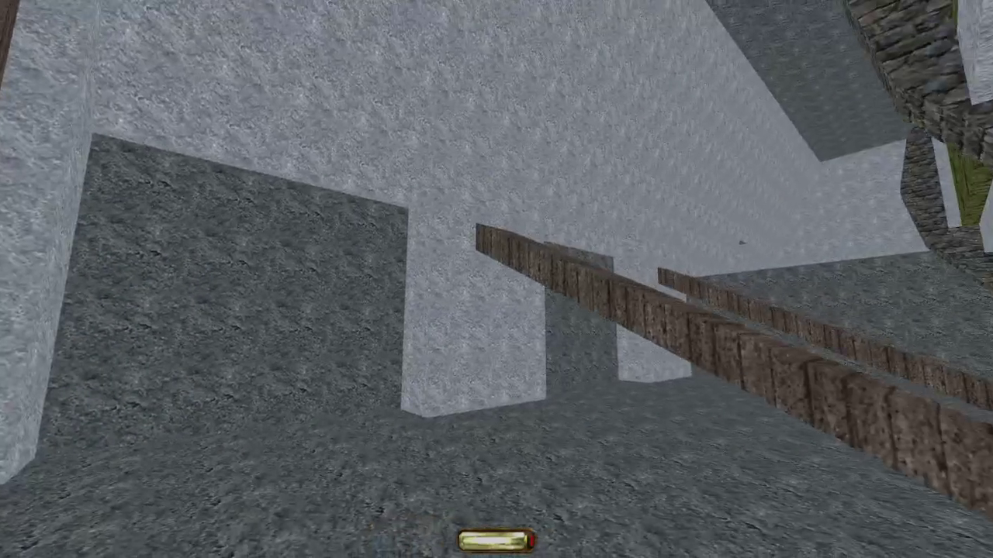
key(alt+e)
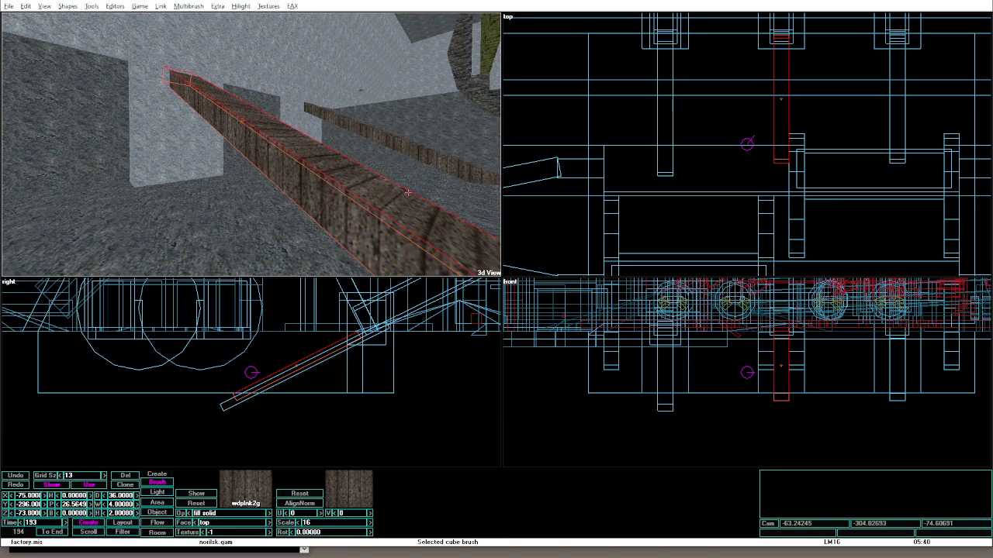
Reset the near and far wooden beam faces to the default texture.
key(e)
click(407, 192)
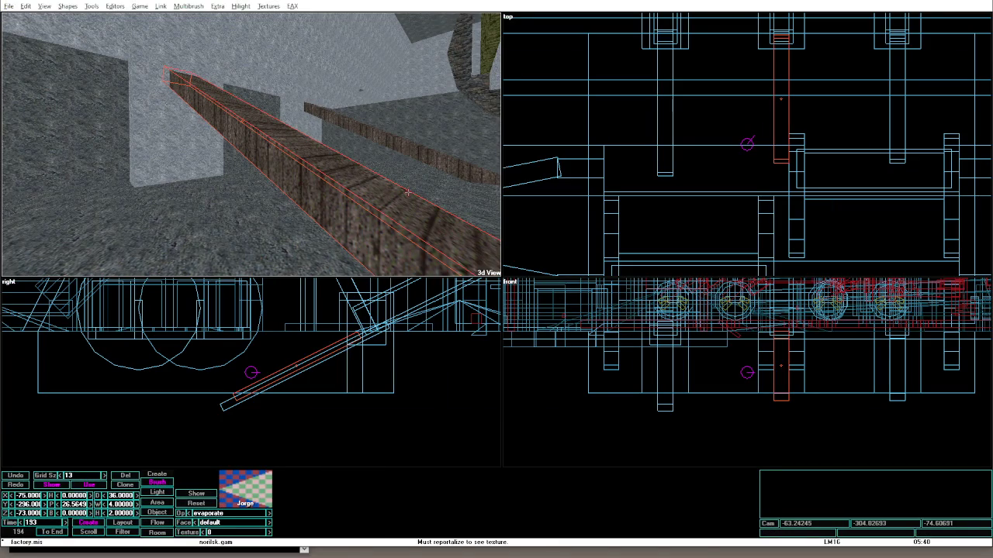
click(429, 155)
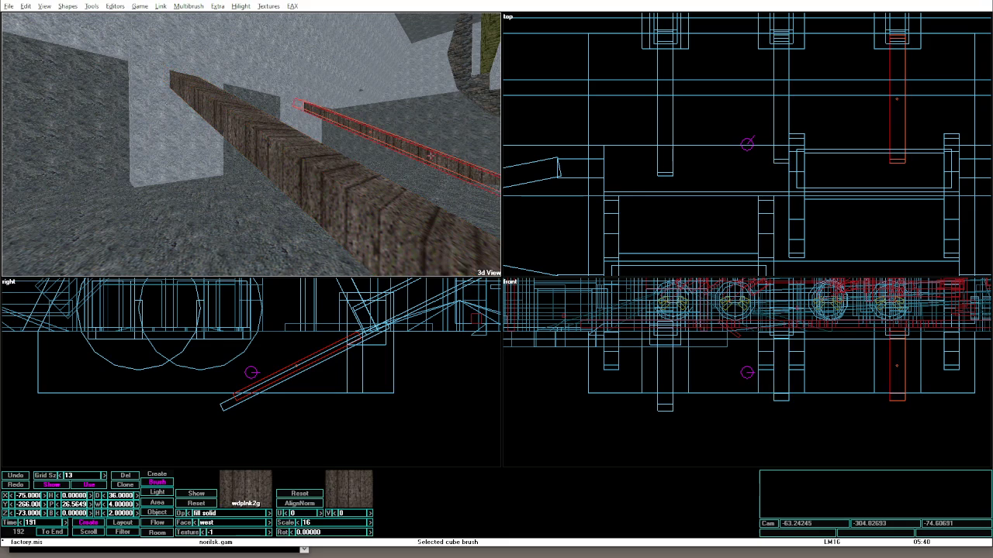
click(429, 155)
Move the stone wall and wooden beam together sideways as a multibrush, then dissolve the group.
key(a)
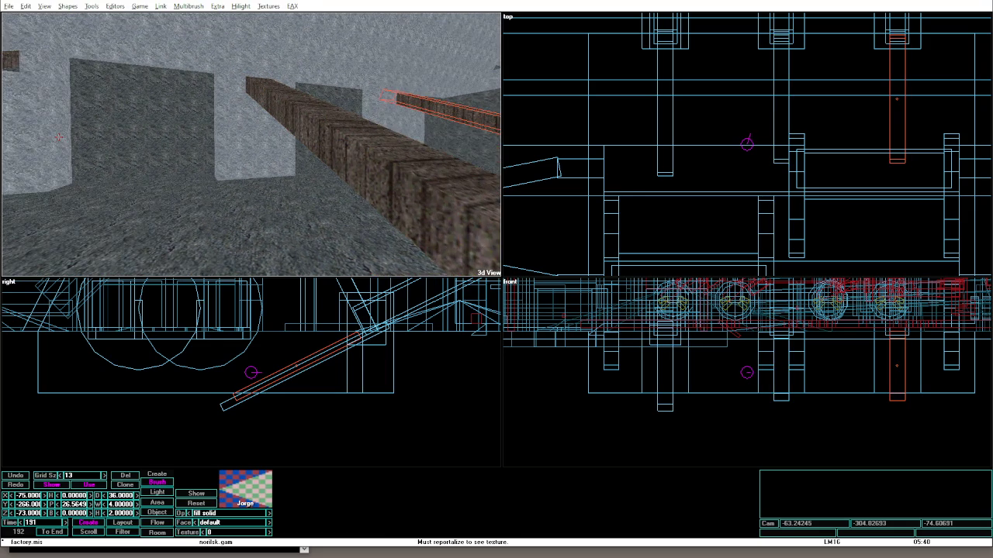
key(Up)
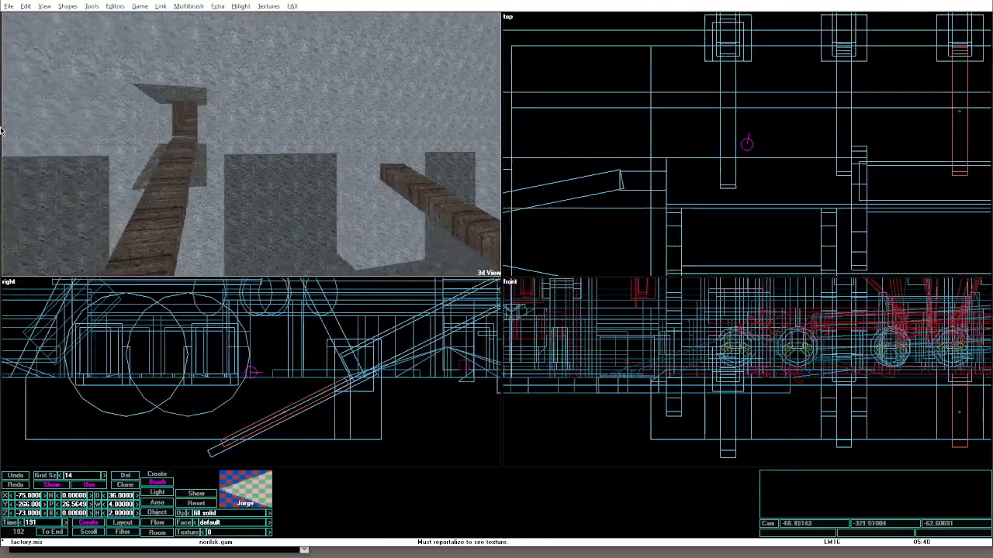
click(89, 129)
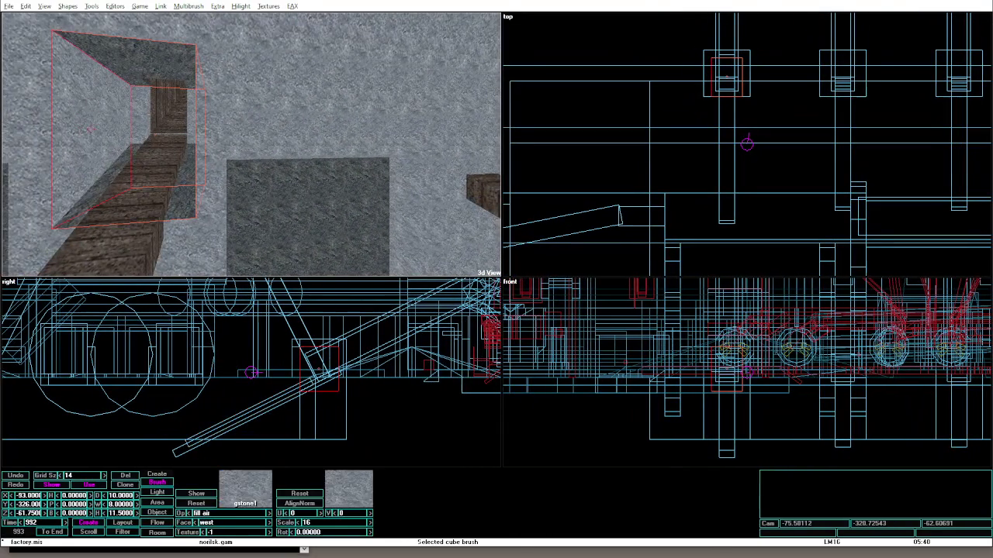
shift+click(168, 196)
drag(725, 139, 954, 139)
key(ctrl+shift+m)
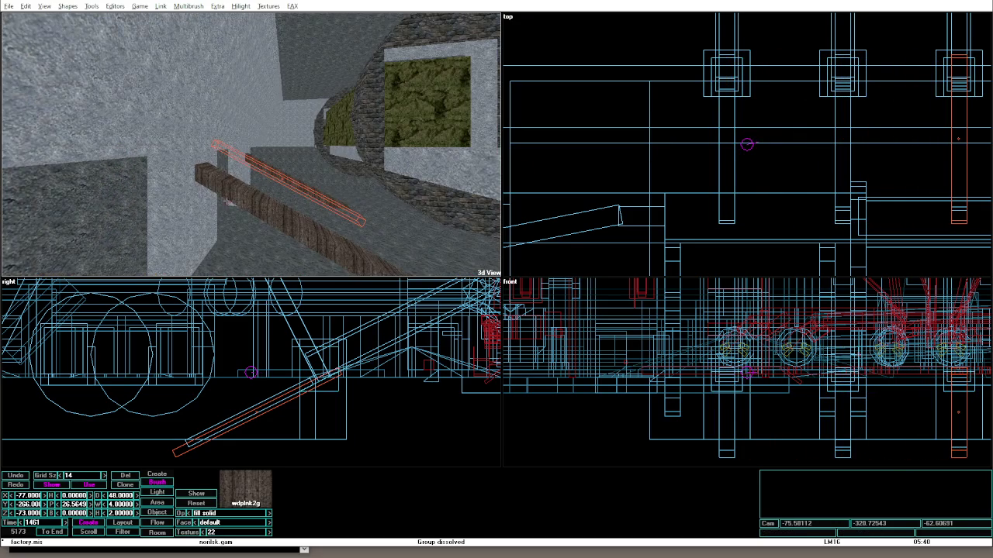
Select the gstone1 stone cube, the thin far plank, and the tall gstone1 brush.
click(250, 203)
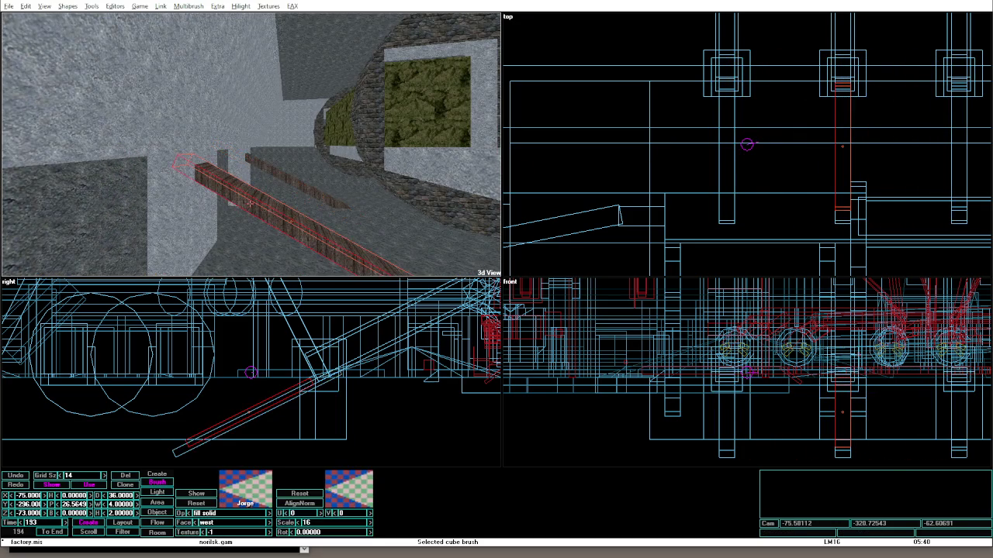
click(279, 179)
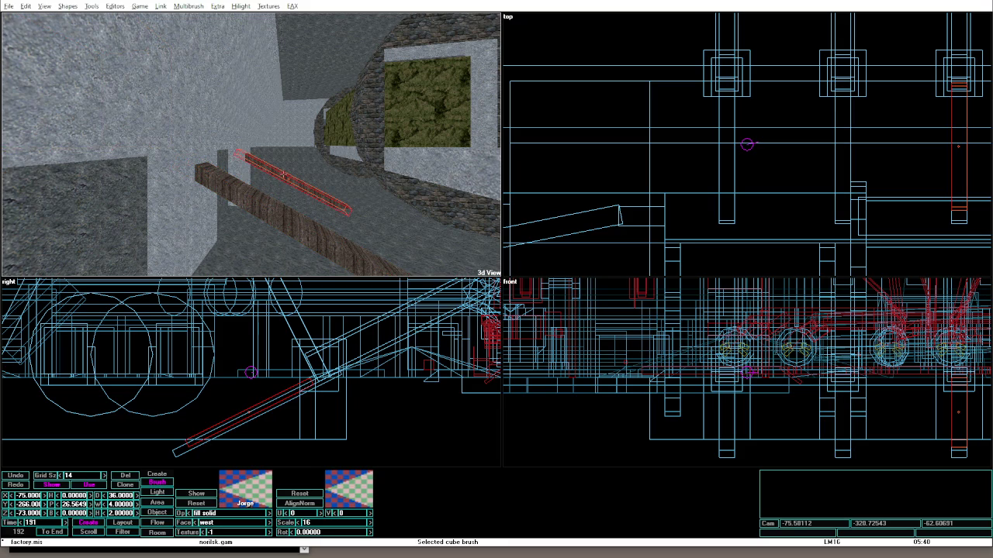
click(283, 176)
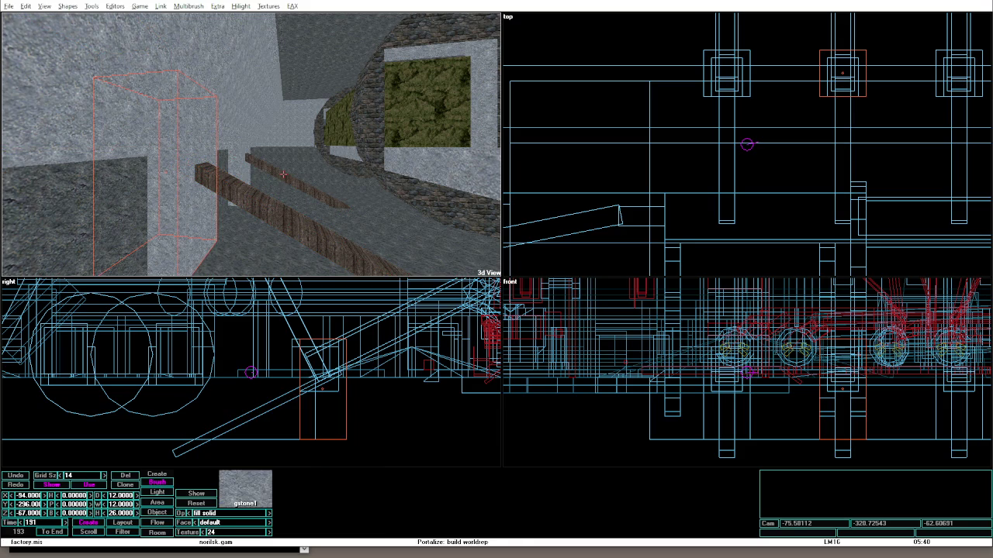
key(alt+g)
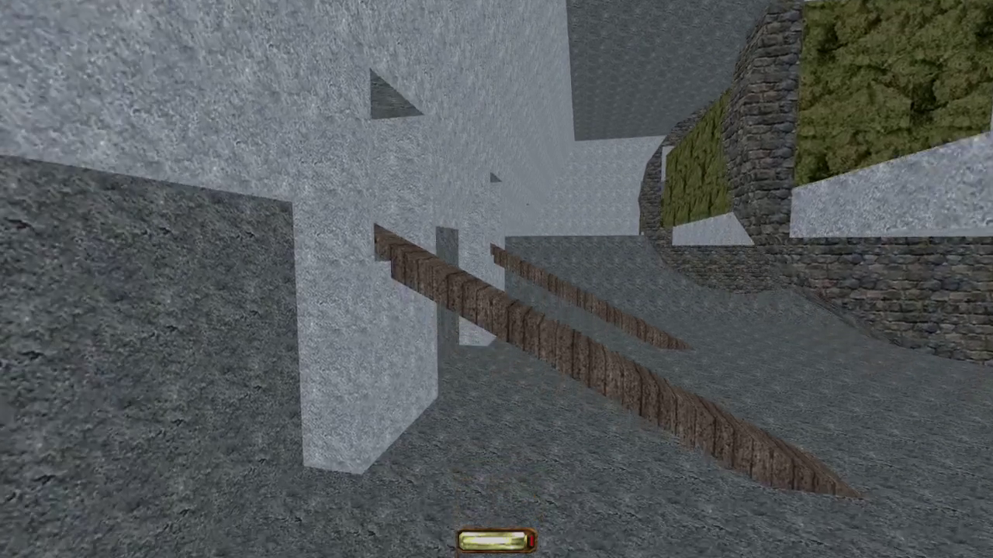
key(w)
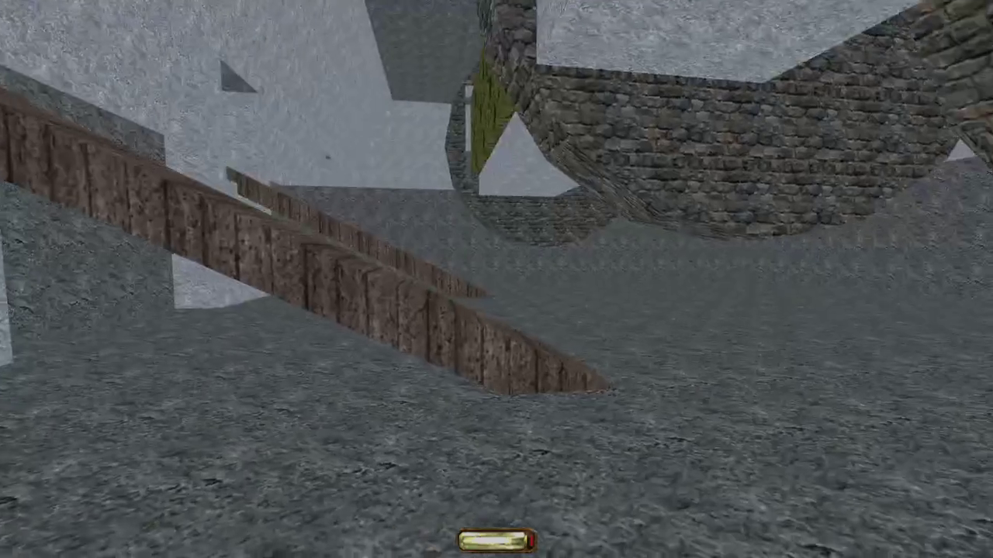
key(w)
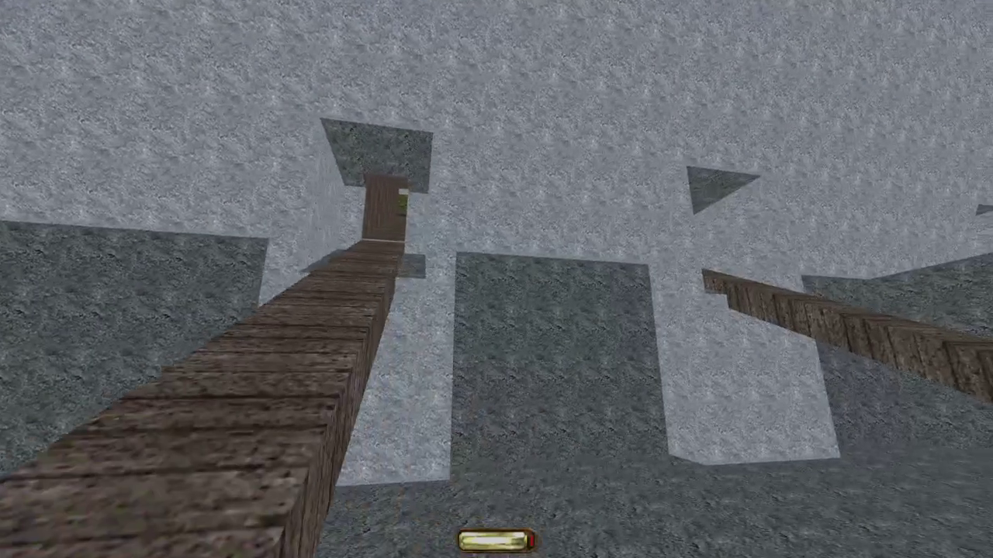
key(w)
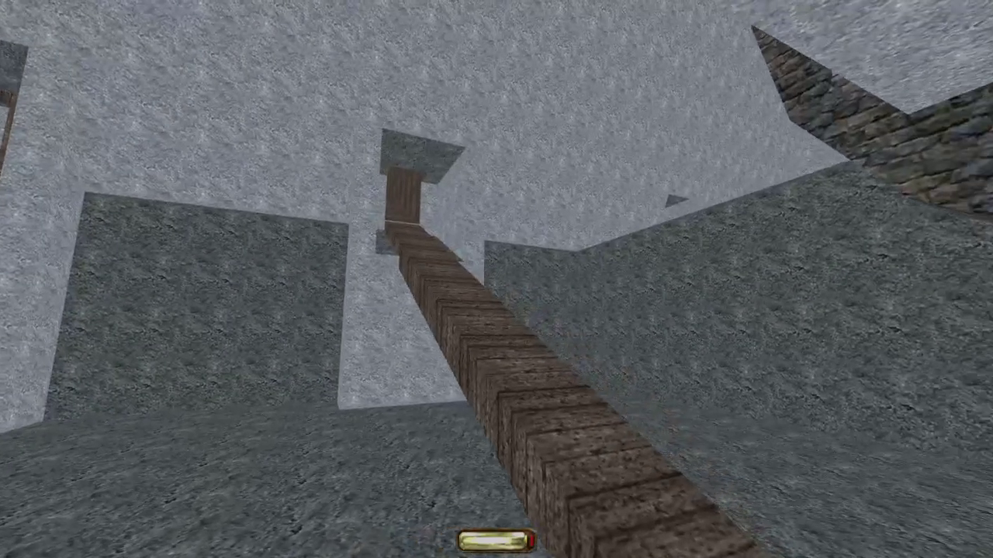
key(w)
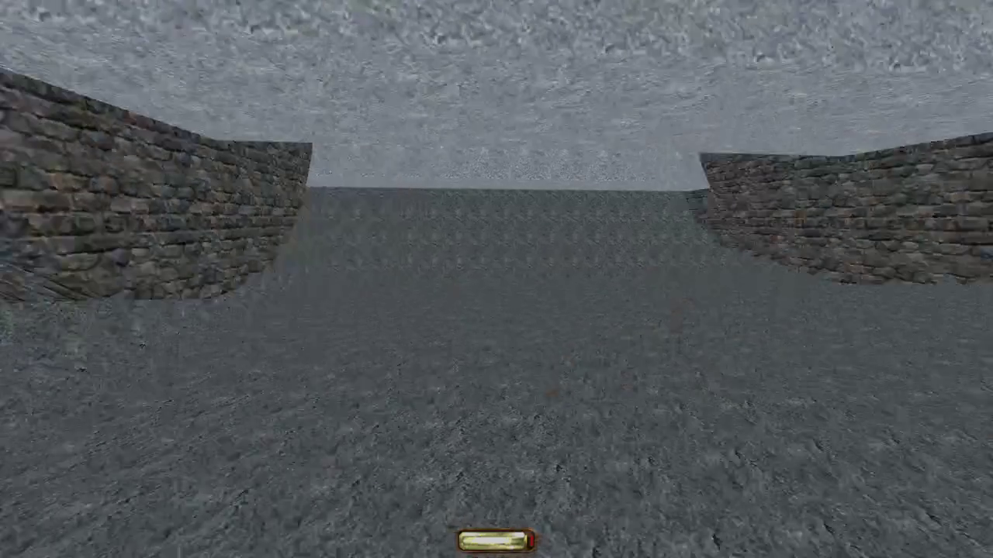
key(w)
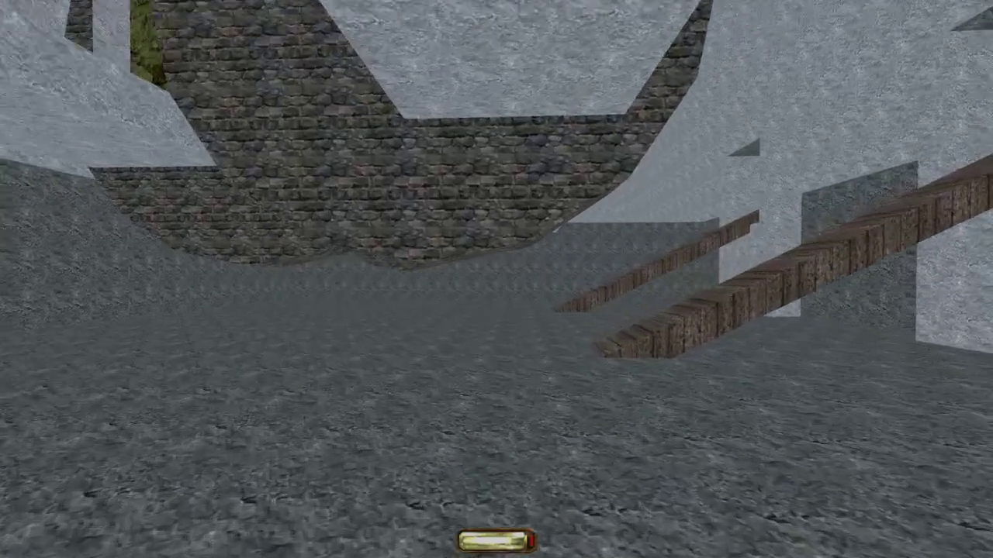
key(alt+e)
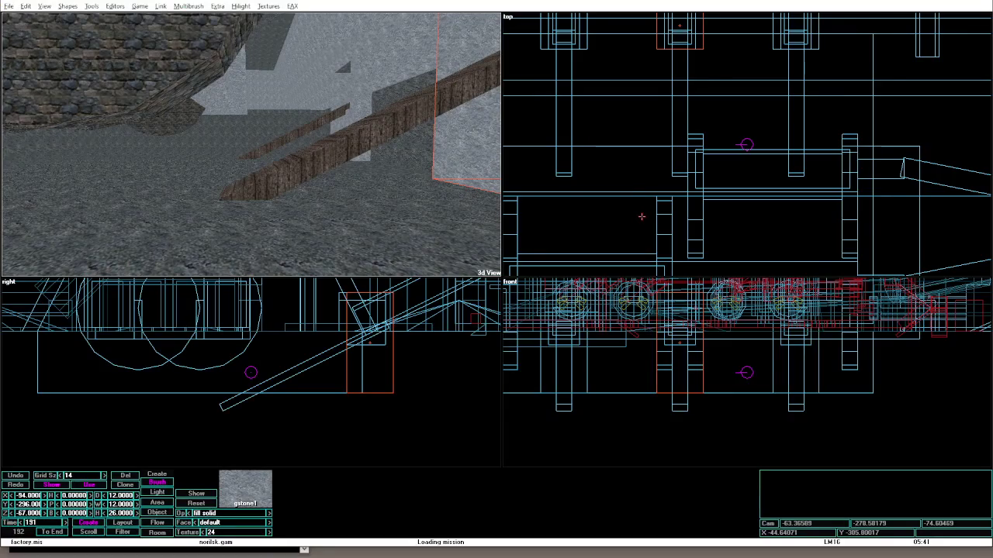
Set new brushes to six-sided pyramids aligned by vertices.
key(KP_Add)
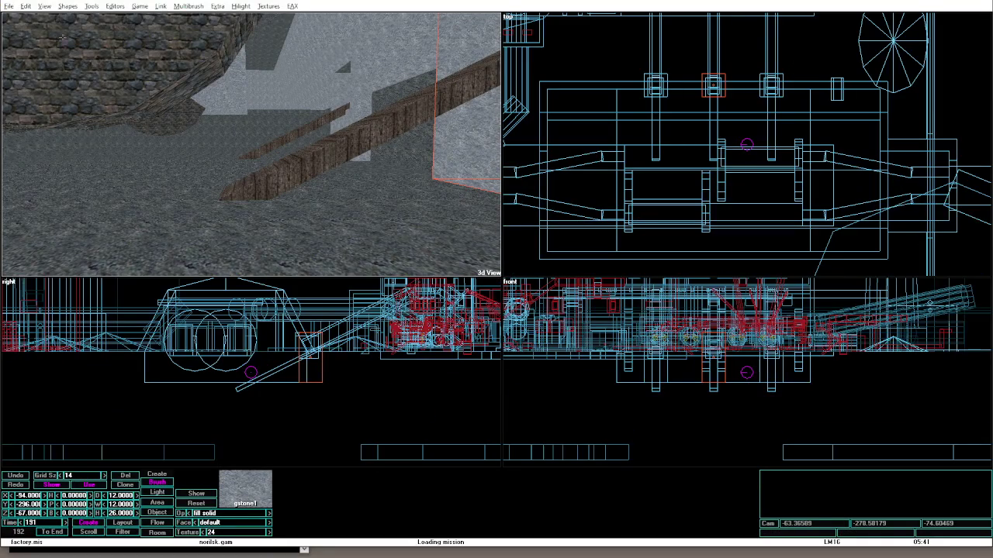
click(67, 6)
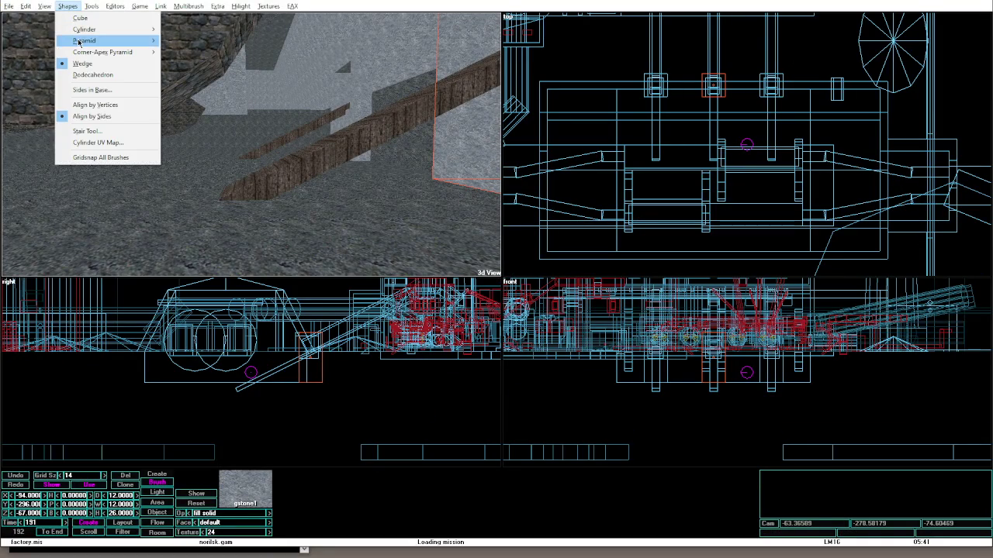
mouse_move(78, 43)
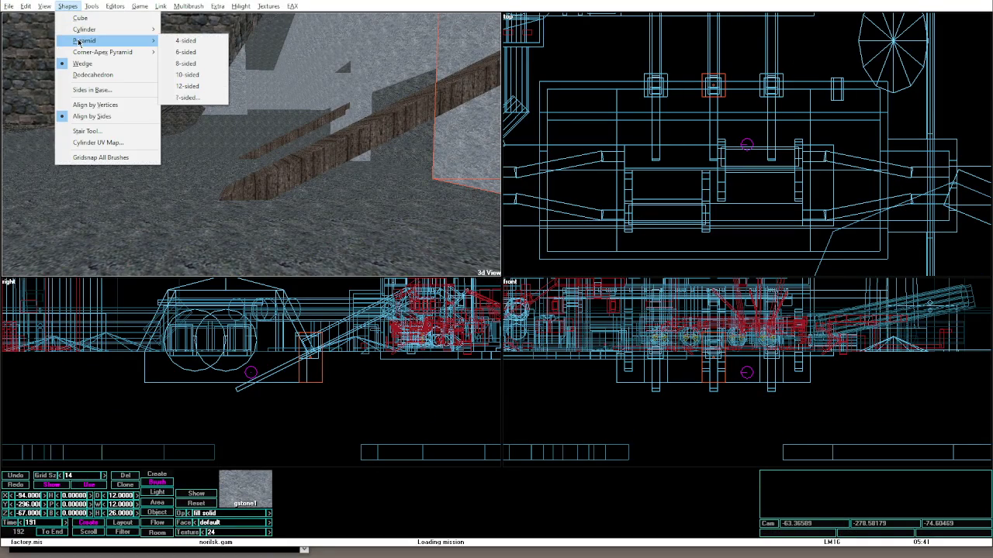
click(184, 52)
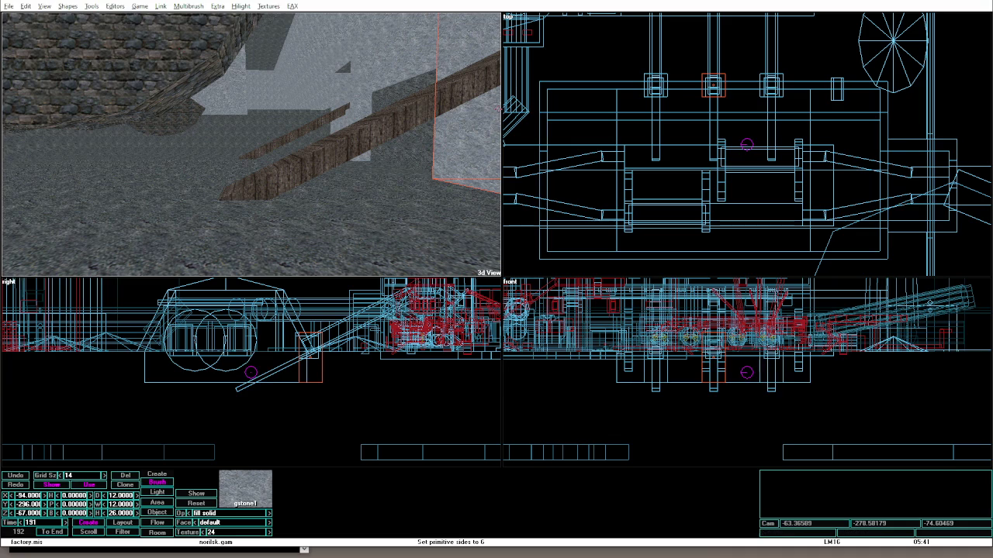
click(69, 6)
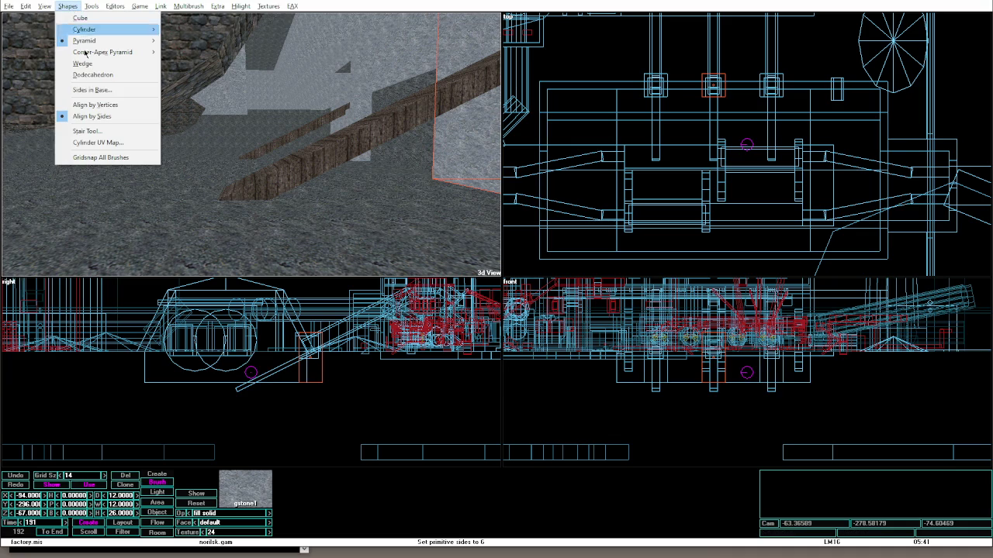
click(89, 104)
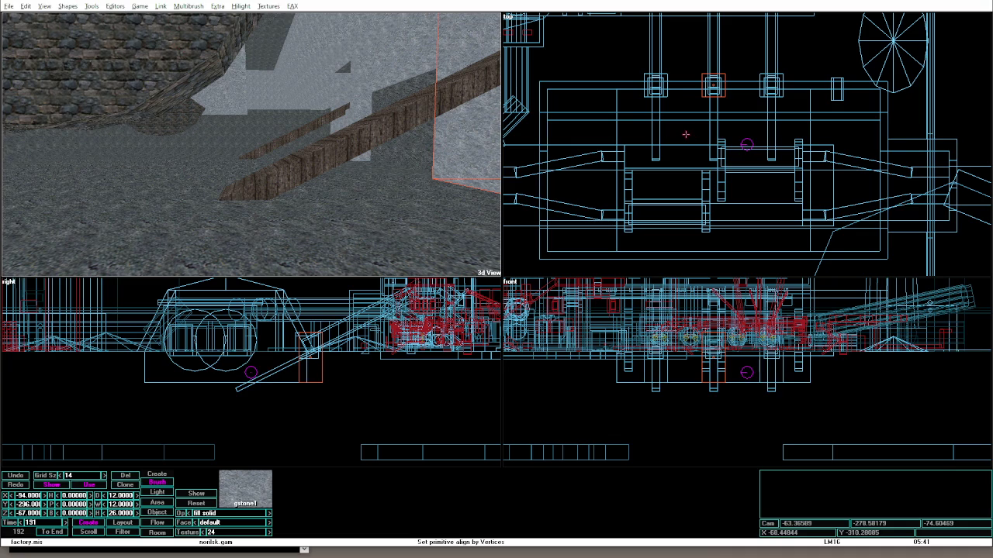
Draw a flat pyramid brush on the floor and size it to 30 × 50 × 8 at Z -76.
mouse_move(781, 177)
mouse_down()
mouse_move(685, 139)
mouse_move(754, 157)
mouse_up()
drag(755, 353, 753, 375)
mouse_move(781, 177)
mouse_down()
mouse_move(792, 178)
mouse_move(781, 178)
mouse_up()
key(Left)
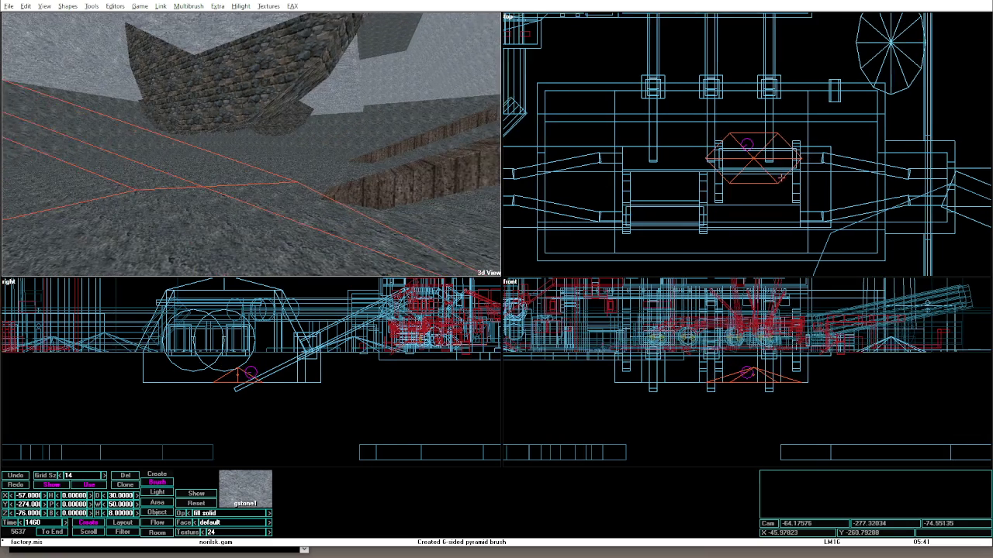
key(Up)
key(Up)
key(Up)
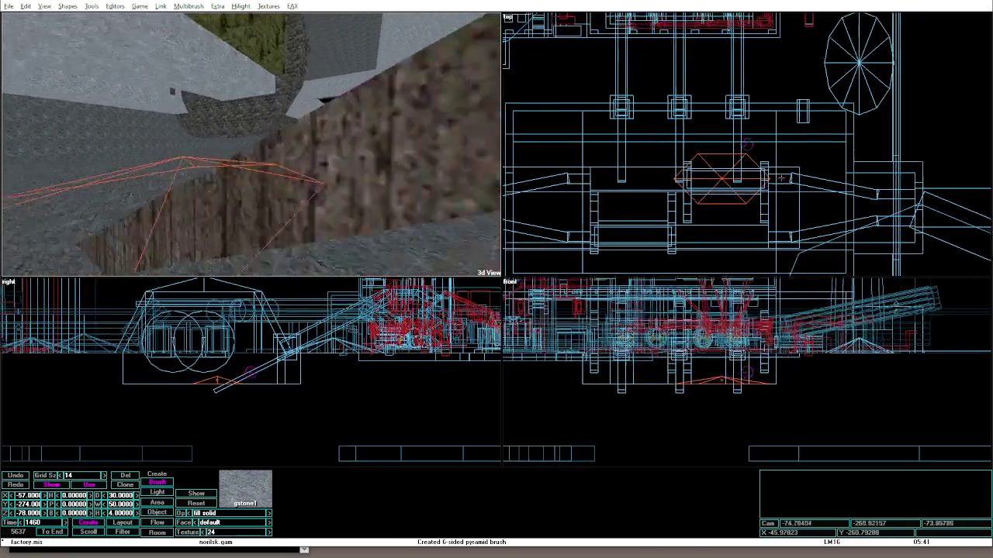
key(Up)
key(Up)
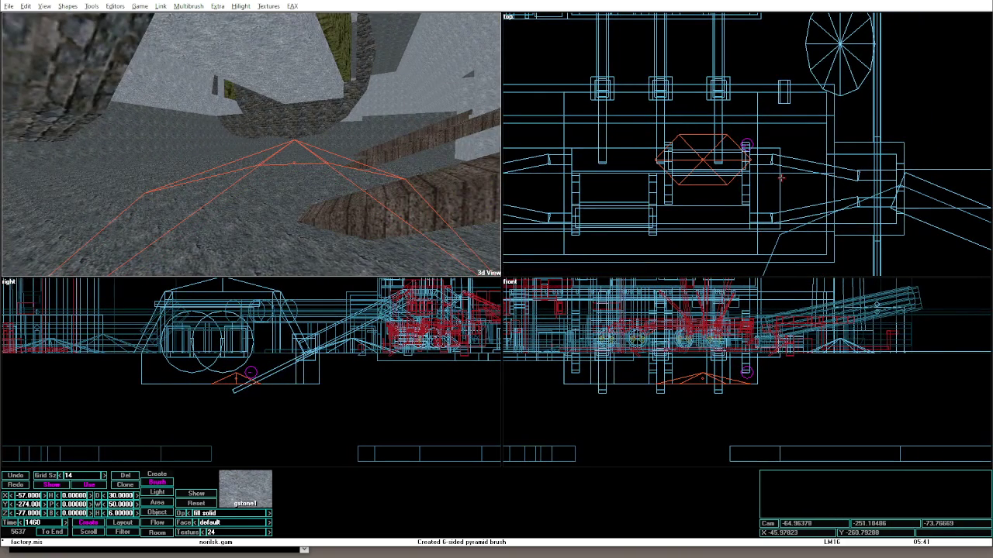
key(Left)
key(Left)
key(Left)
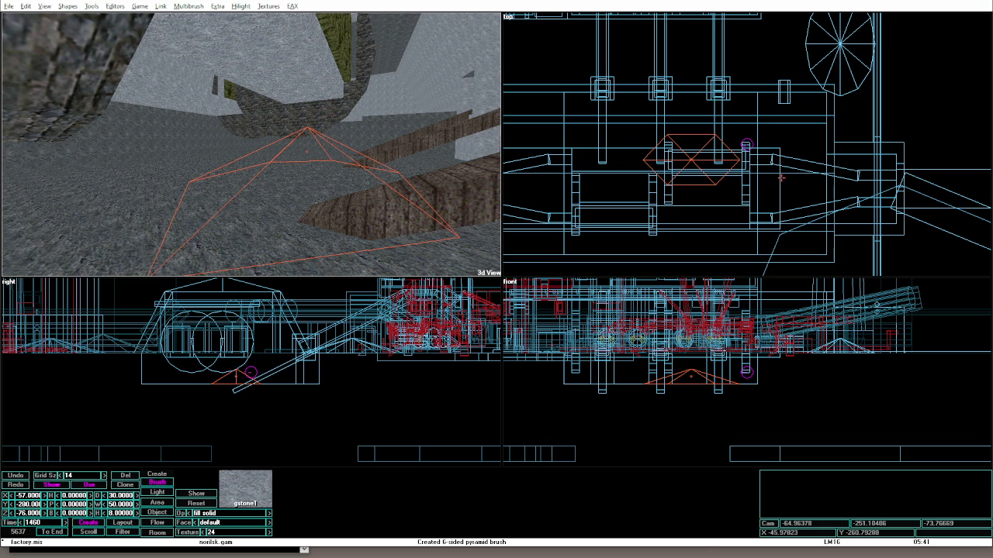
key(ctrl+t)
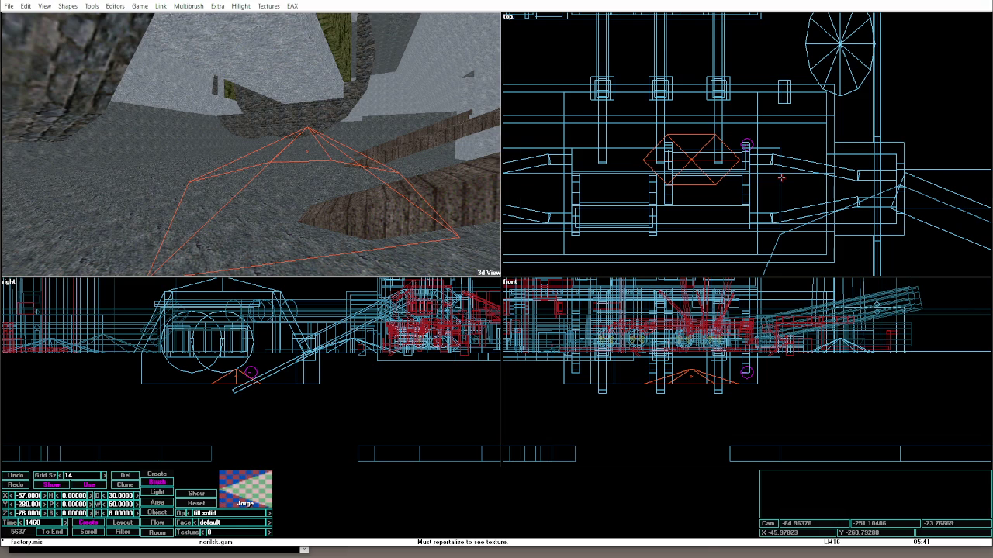
Apply the asfalt texture (40) to the new pyramid brush.
scroll(747, 313, down, 1)
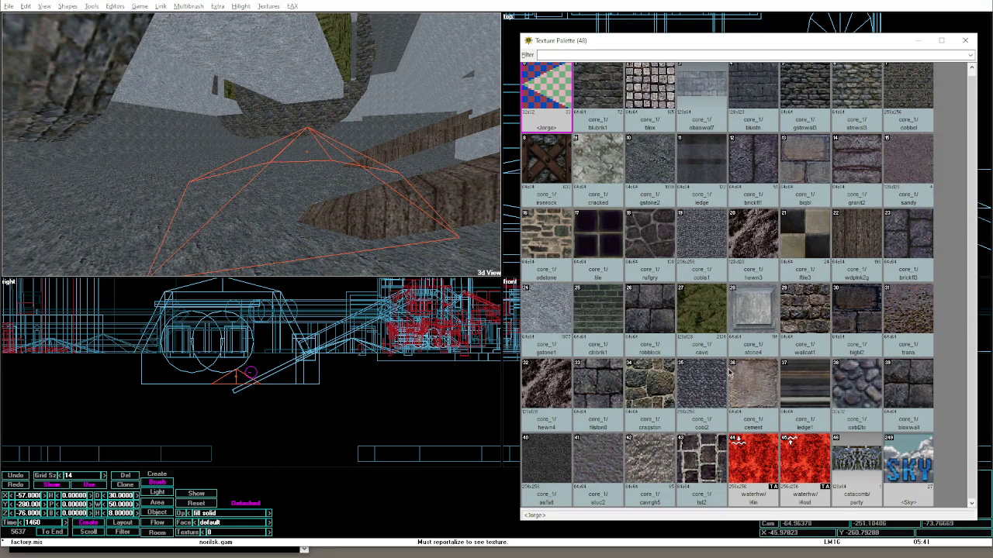
double_click(546, 465)
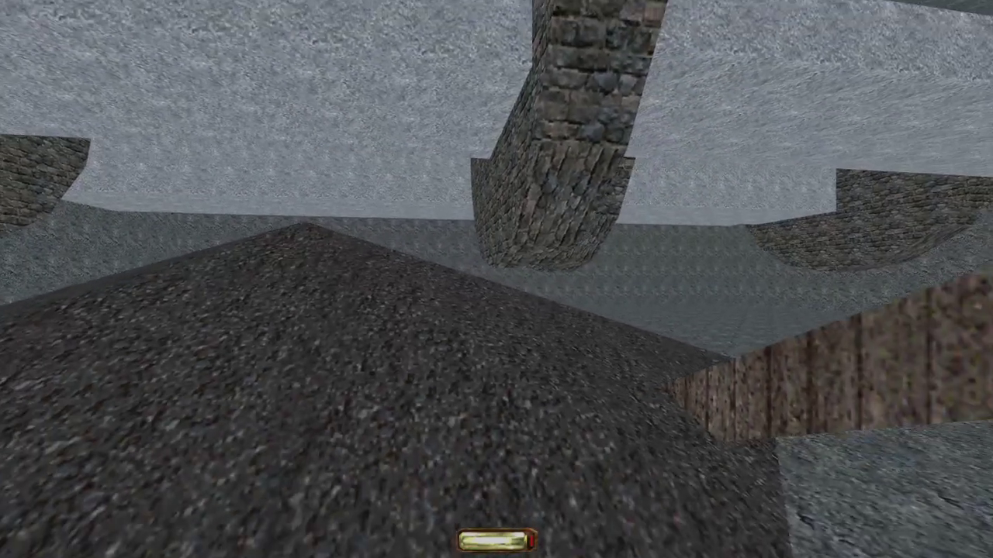
Move the copied pyramid mound further along the floor and preview both in game mode.
key(alt+e)
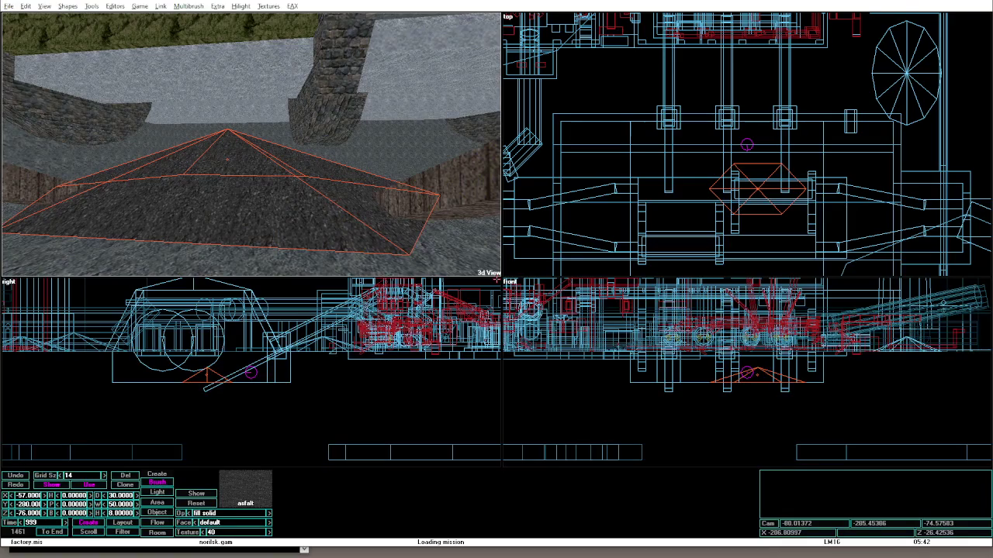
drag(753, 186, 683, 186)
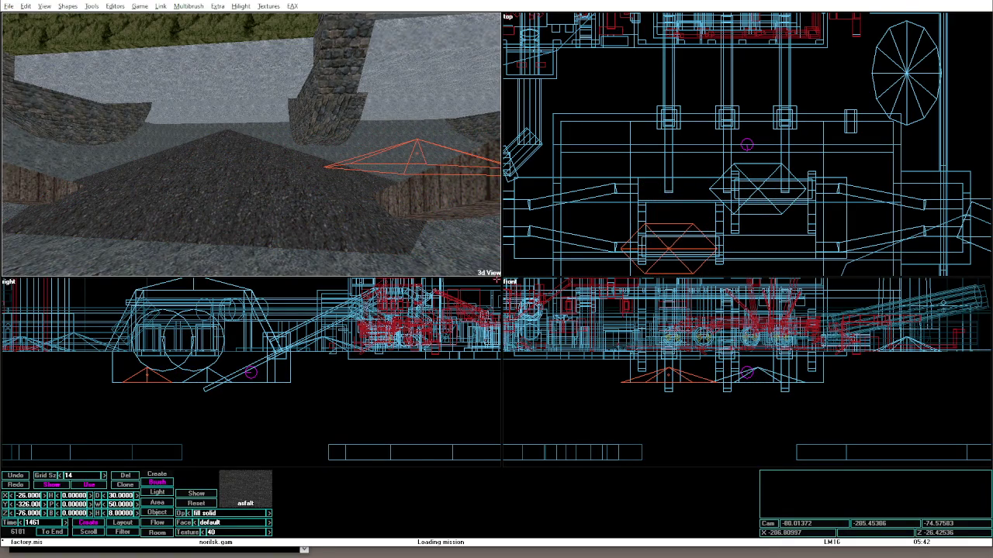
drag(671, 248, 670, 225)
key(alt+g)
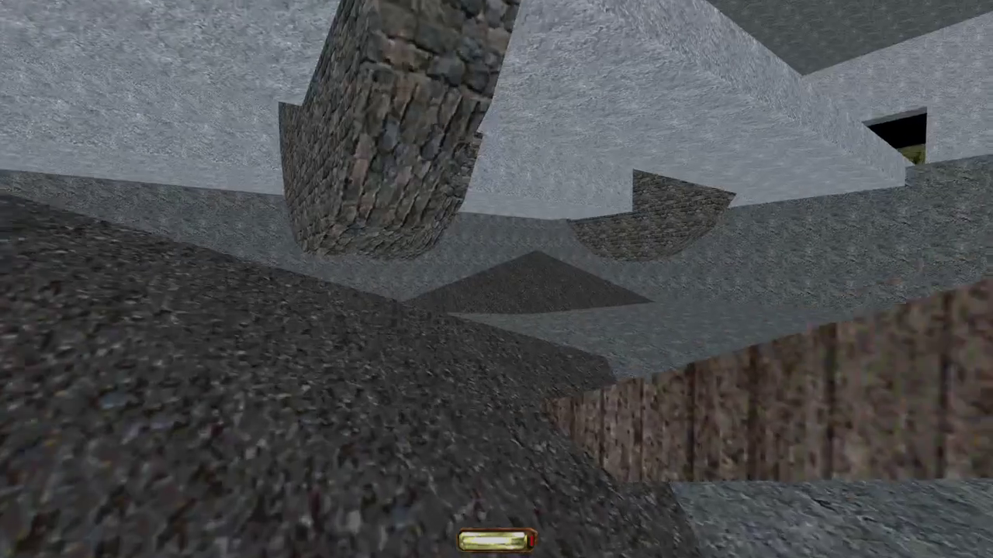
key(alt+g)
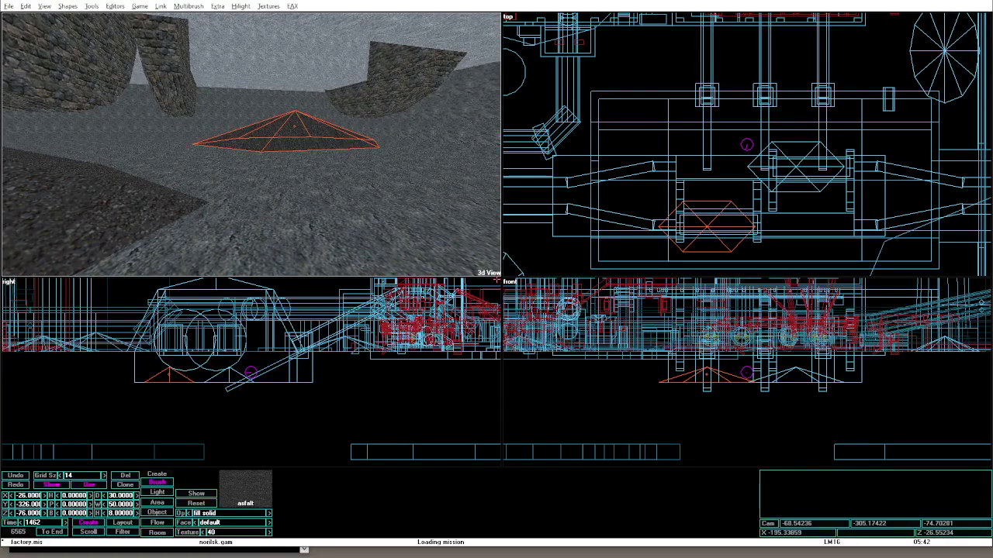
Reshape the second mound into a 78 × 50 × 4 ridge, heading 270, at X -46, Y -310.
key(Down)
key(Down)
key(Down)
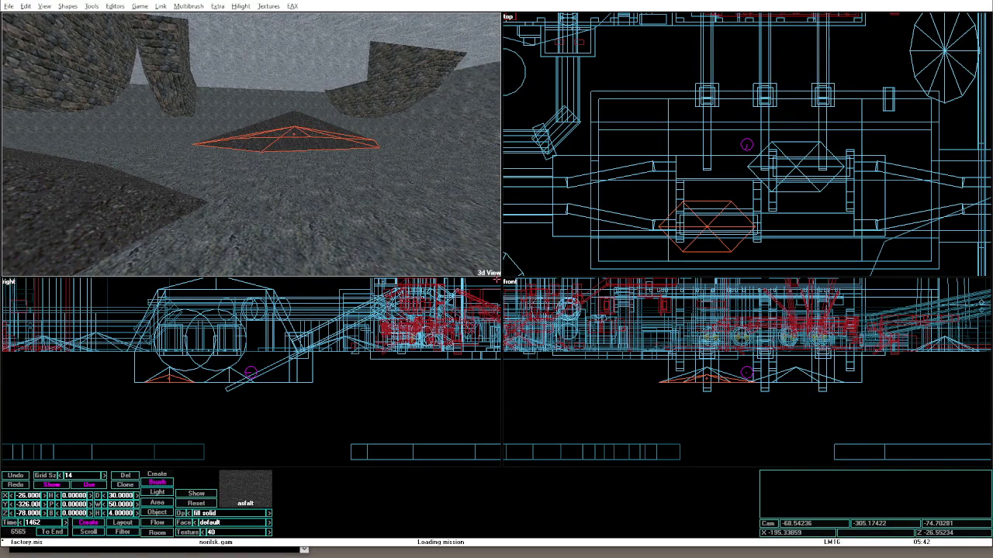
key(ctrl+Left)
key(ctrl+Left)
key(ctrl+Left)
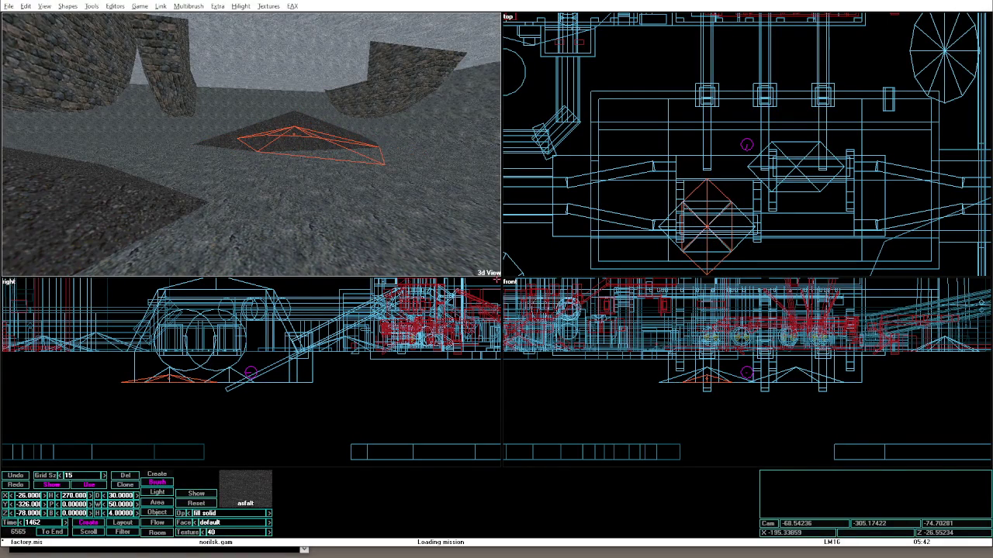
key(shift+Right)
key(shift+Right)
key(shift+Right)
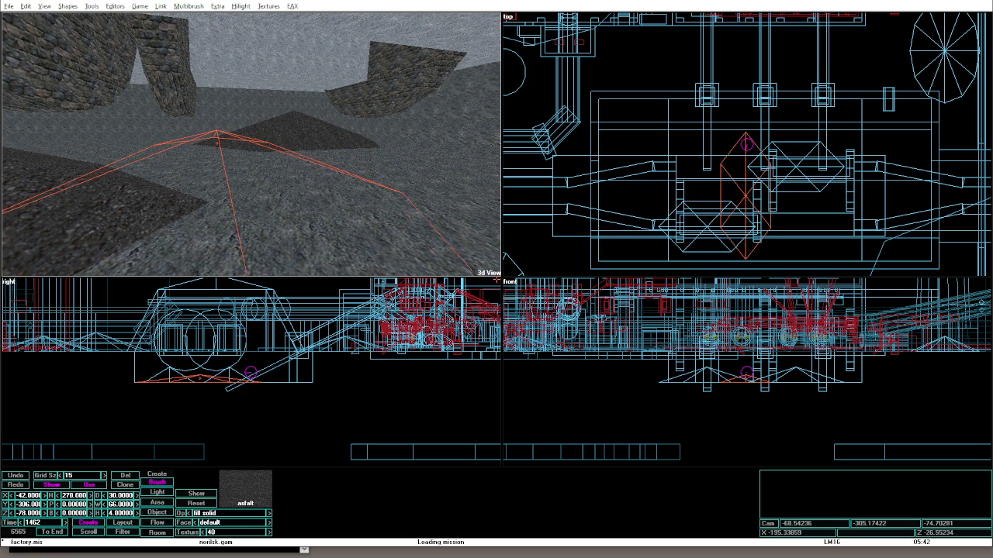
key(shift+Left)
key(shift+Left)
key(shift+Left)
key(shift+Up)
key(shift+Up)
key(shift+Up)
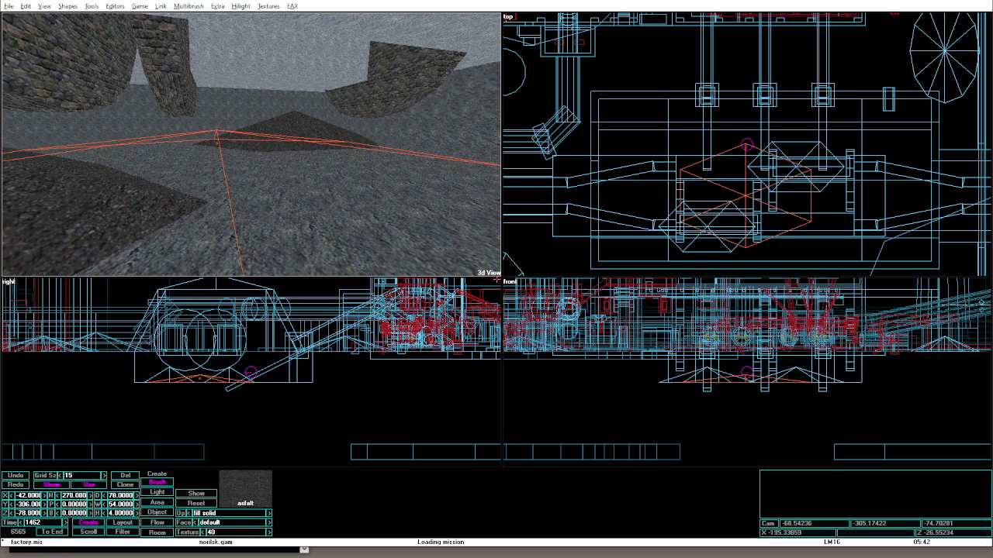
key(Left)
key(Left)
key(Left)
key(Down)
key(Down)
key(Down)
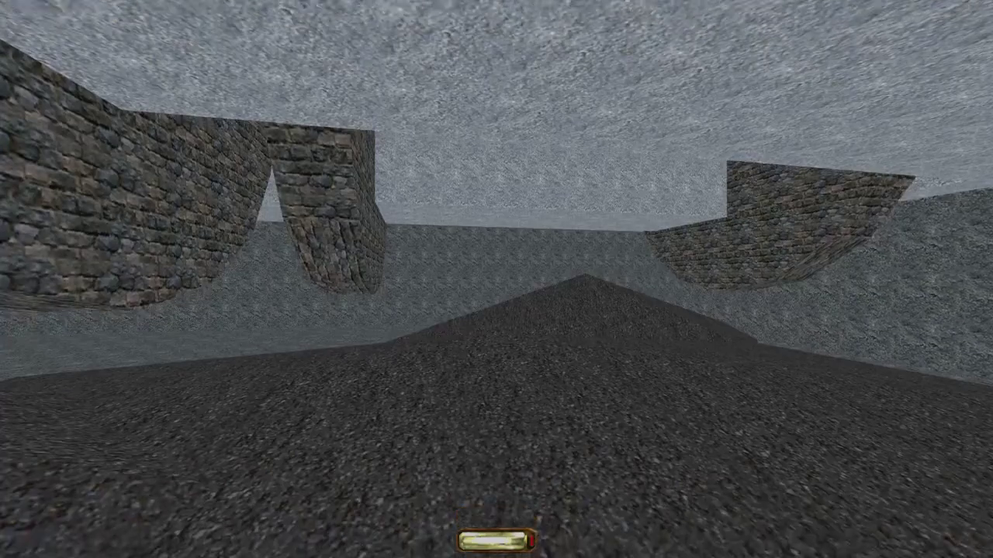
Walk forward over the mounds in game mode, then return to the editor.
key(w)
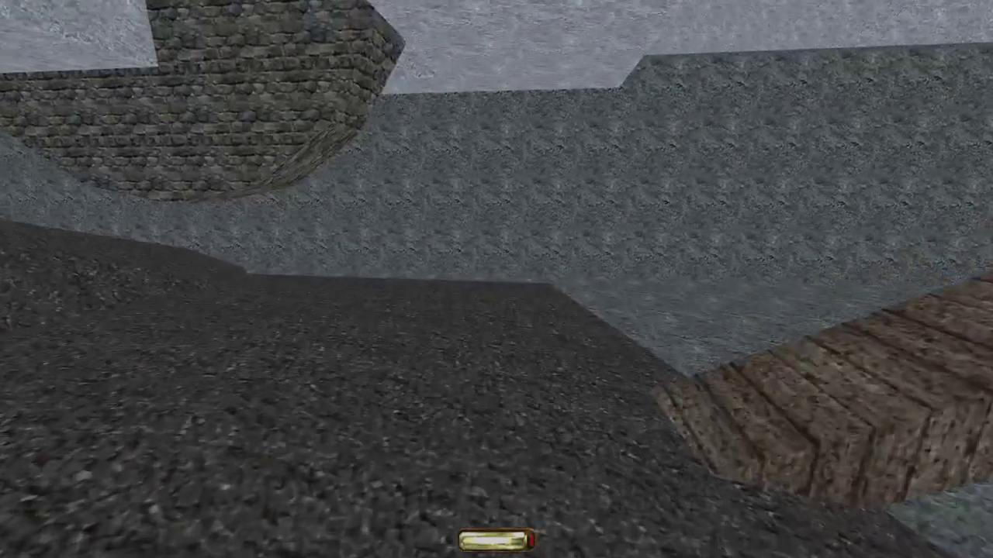
key(w)
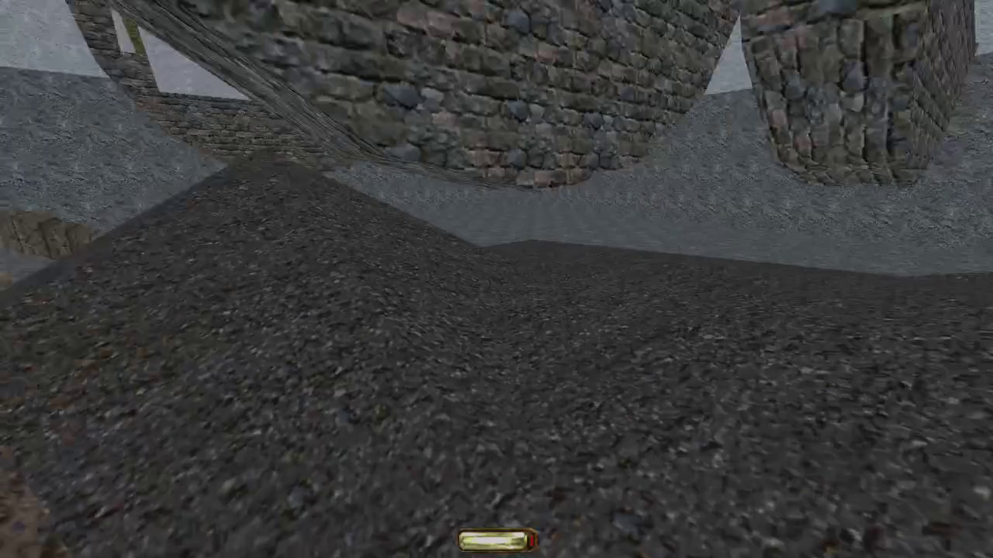
key(w)
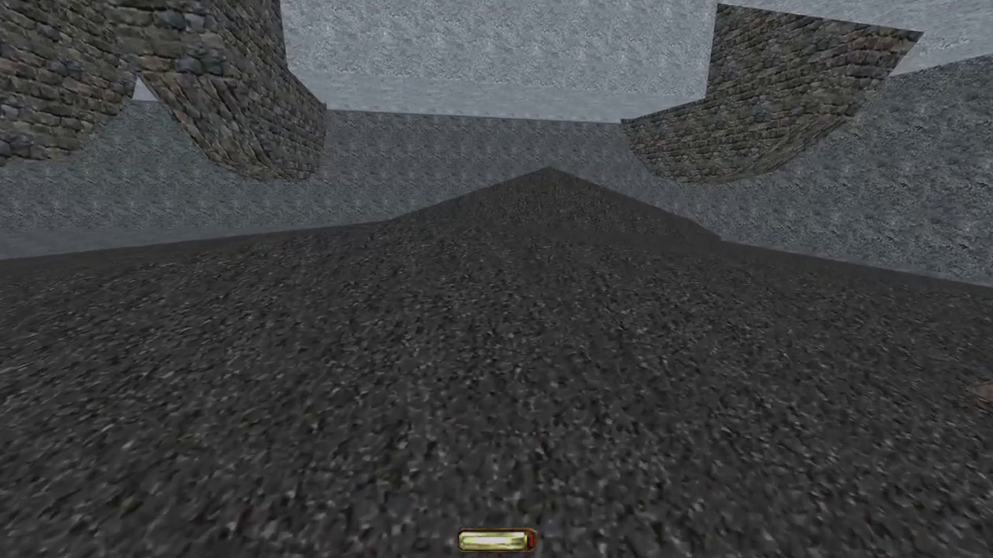
key(alt+e)
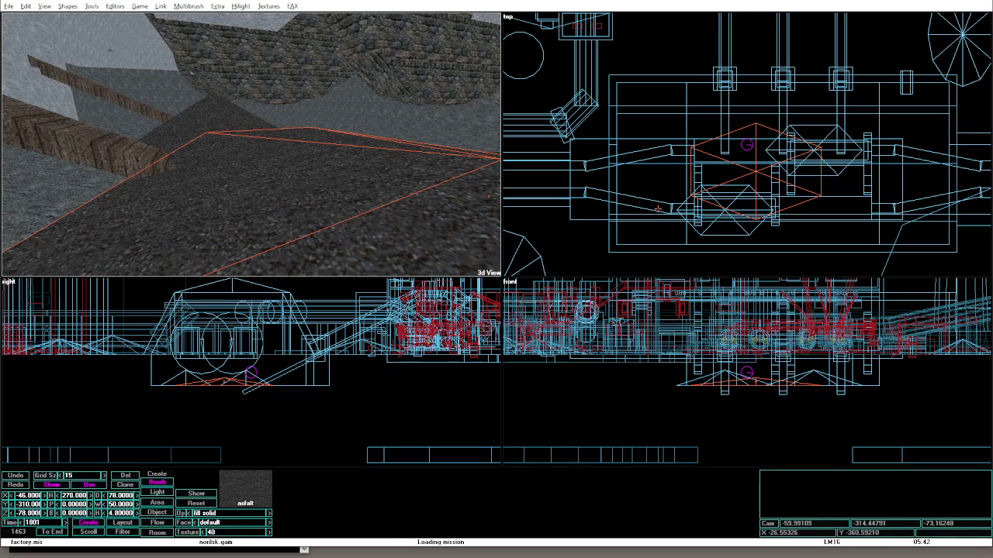
Drag the long mound to X -86, Y -304 as a 108 × 50 × 4 ridge and test in game mode.
mouse_move(756, 167)
mouse_down()
mouse_move(807, 175)
mouse_move(814, 193)
mouse_up()
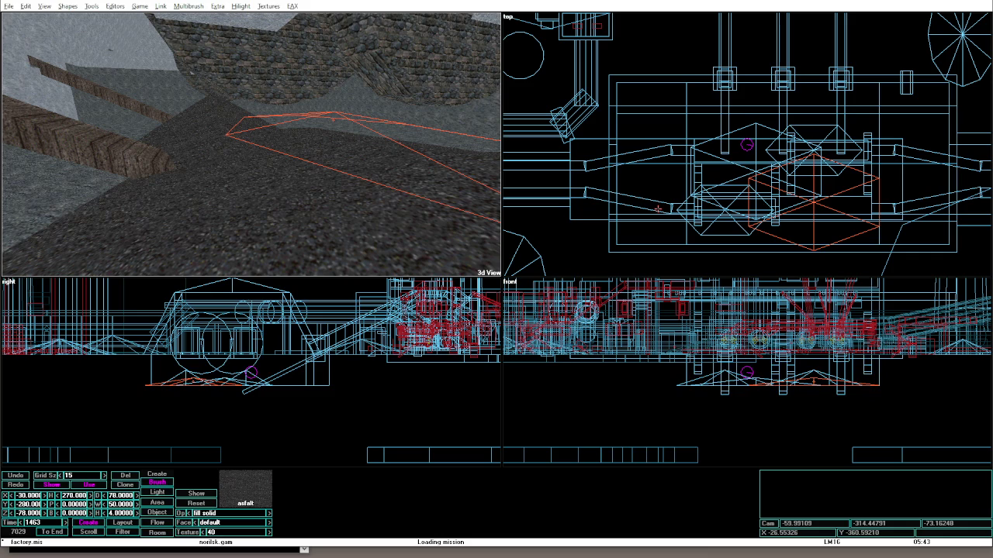
mouse_move(814, 194)
mouse_down()
mouse_move(814, 214)
mouse_move(768, 213)
mouse_move(768, 113)
mouse_move(792, 113)
mouse_move(764, 113)
mouse_move(762, 92)
mouse_move(738, 92)
mouse_move(791, 92)
mouse_up()
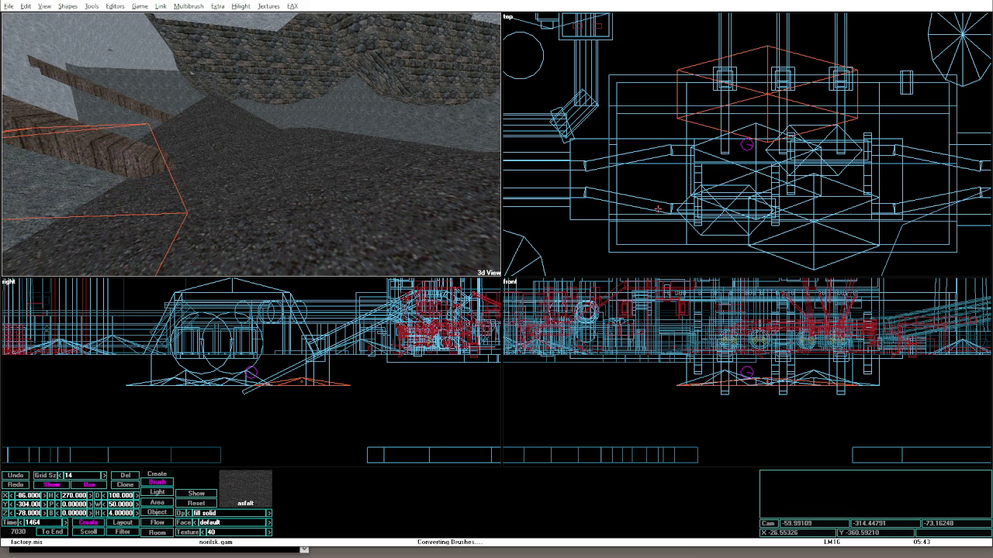
key(alt+g)
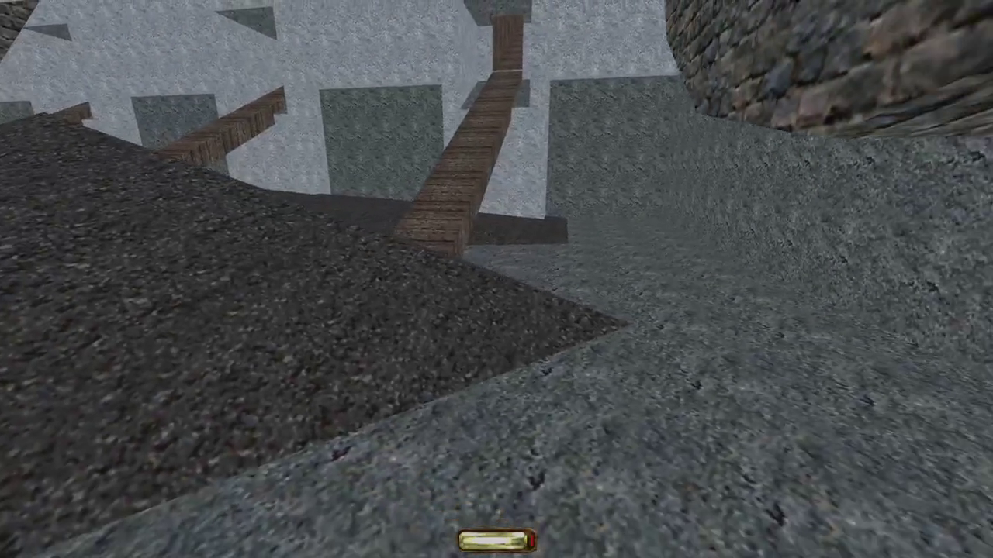
key(alt+e)
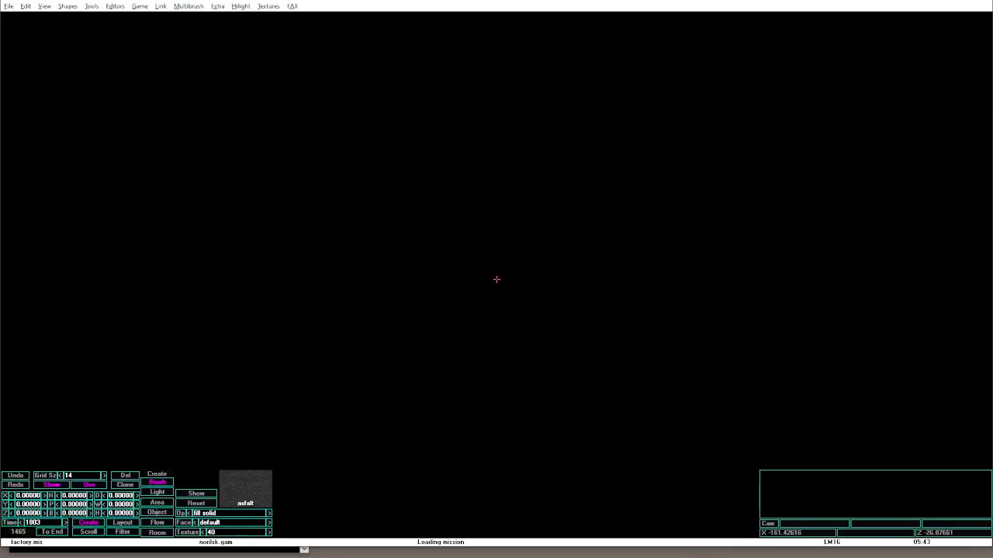
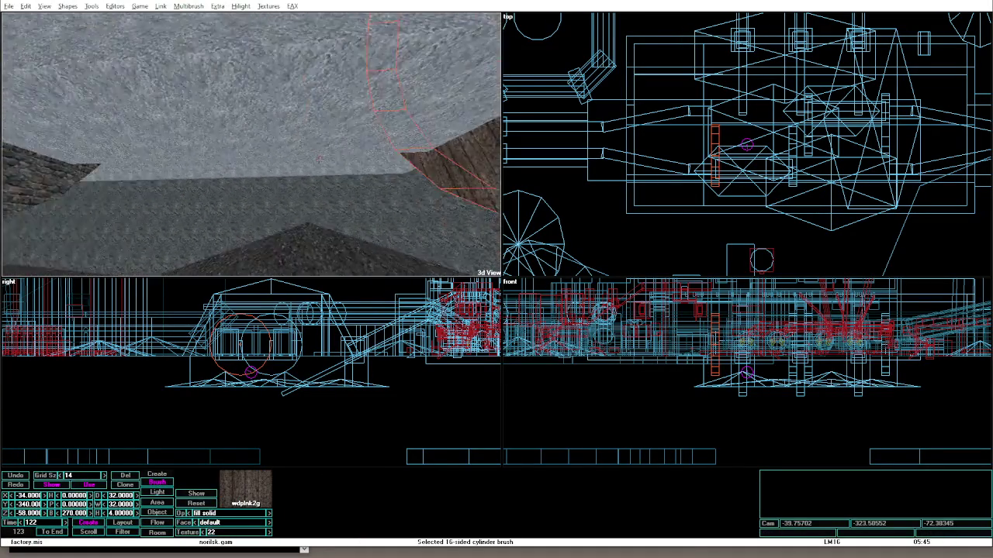
Select a cylinder ring brush, reset its face texturing and apply the wdpink2g wood texture.
click(260, 217)
click(259, 216)
click(260, 216)
click(260, 216)
click(260, 217)
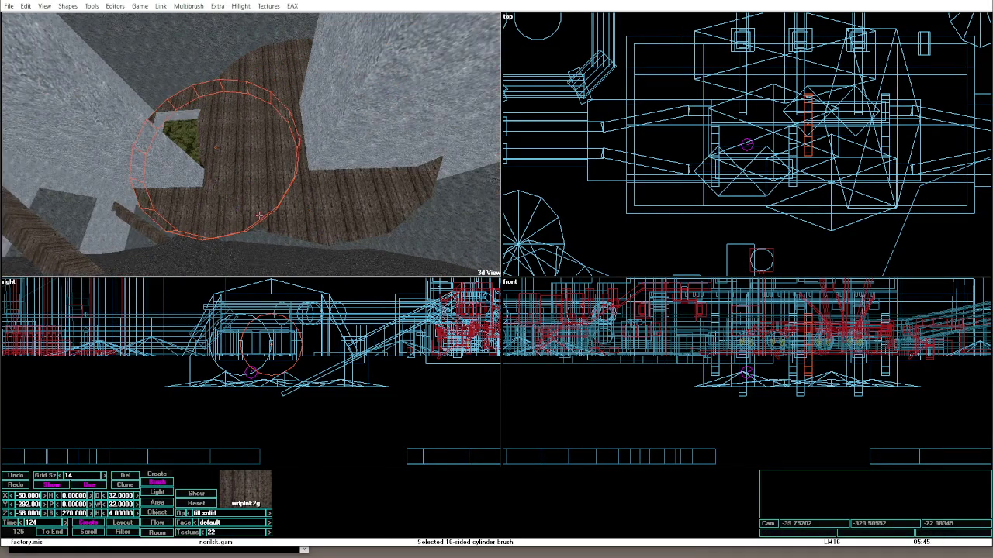
Fly the camera into the tunnel toward the cylinder and retexture its faces with wdpink2g.
key(Up)
key(Up)
key(Up)
key(Left)
key(Left)
key(Up)
key(Up)
key(Up)
key(Left)
key(Left)
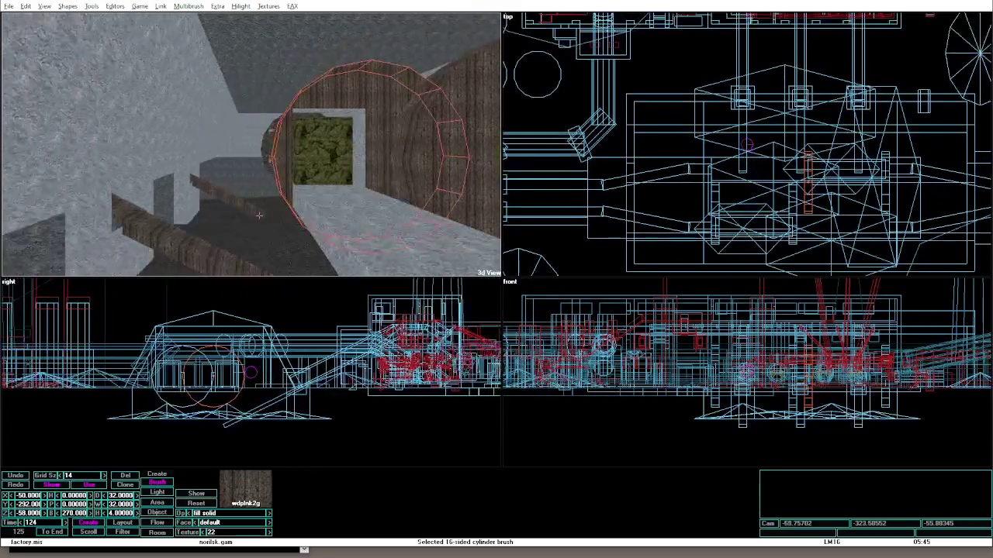
click(281, 179)
key(Up)
key(Up)
key(Up)
Texture the cylinder's bottom face, then bring the camera up close to inspect it.
click(208, 158)
key(Page_Up)
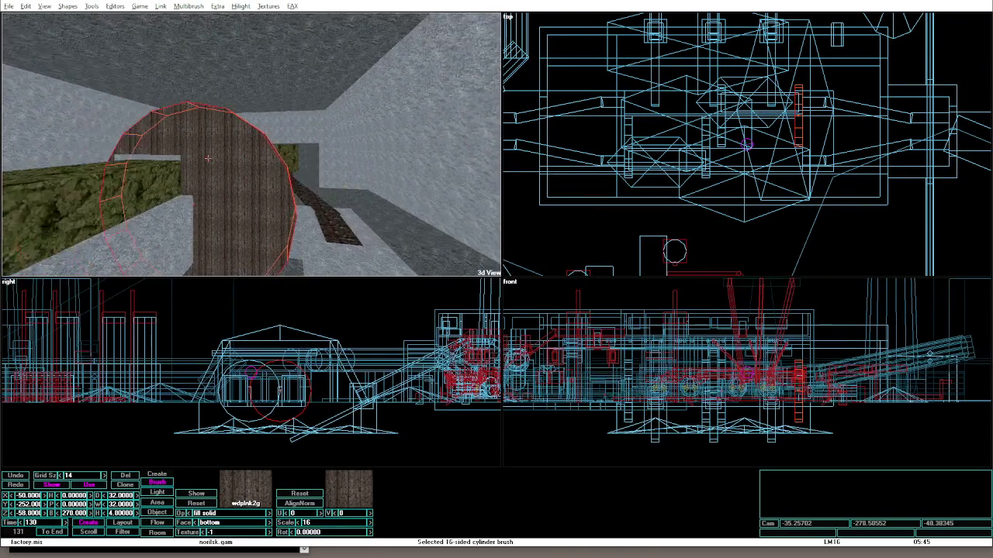
key(Right)
key(Right)
key(Right)
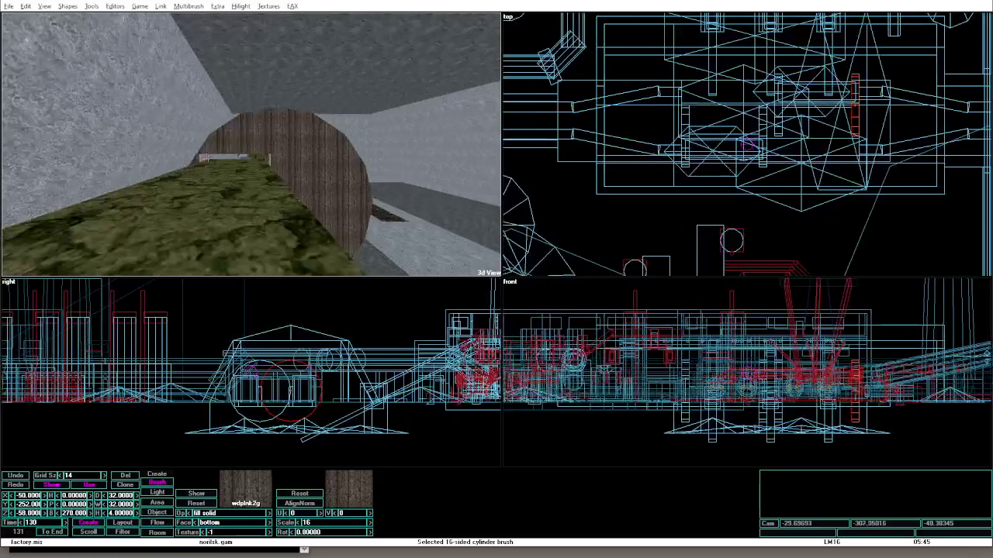
key(Up)
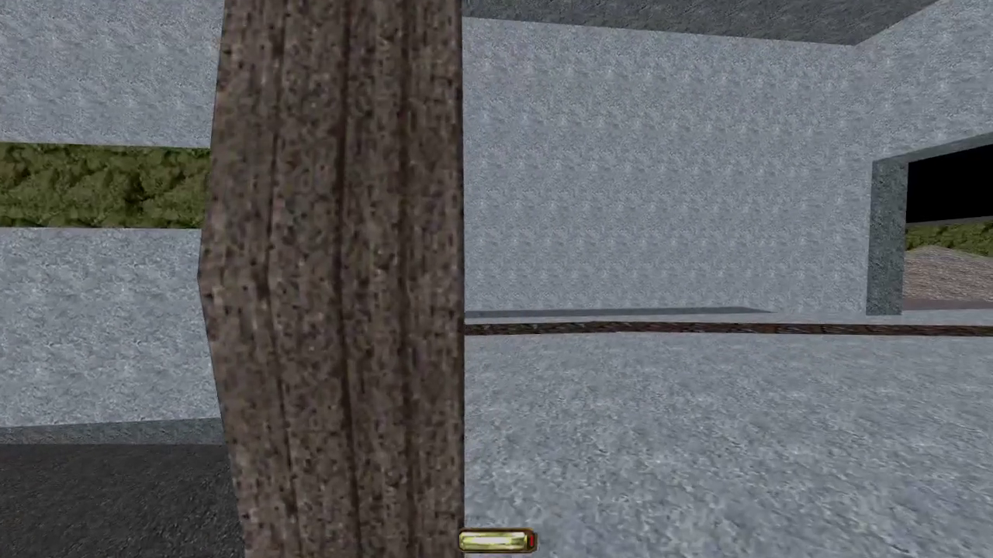
key(s)
key(w)
key(s)
key(alt+e)
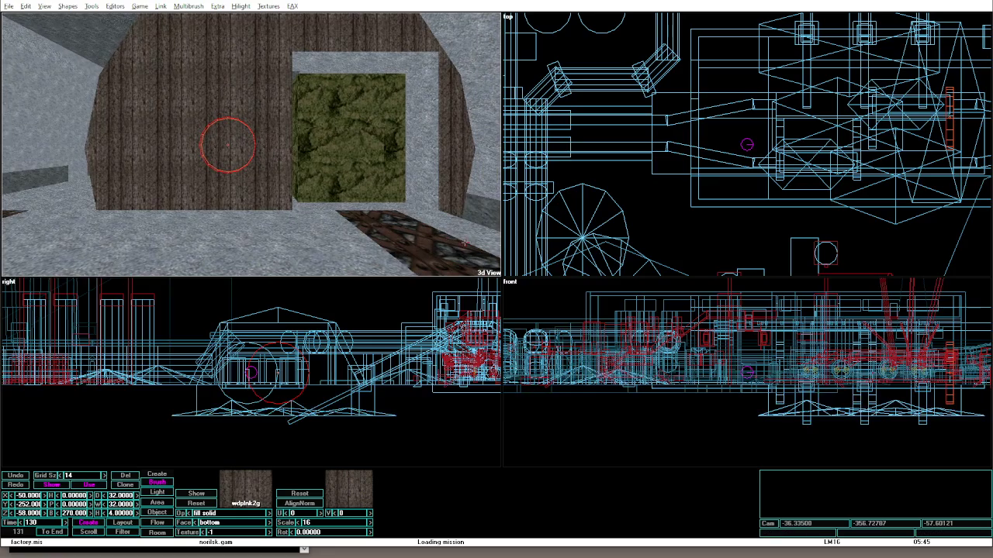
click(340, 155)
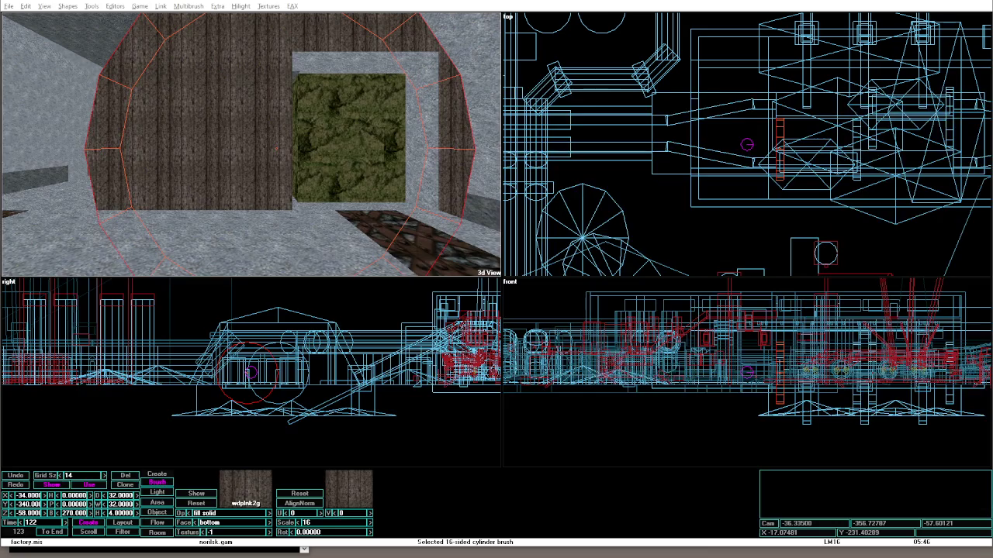
Switch from DromEd to the dumper reference photos in Total Commander.
key(alt+Tab)
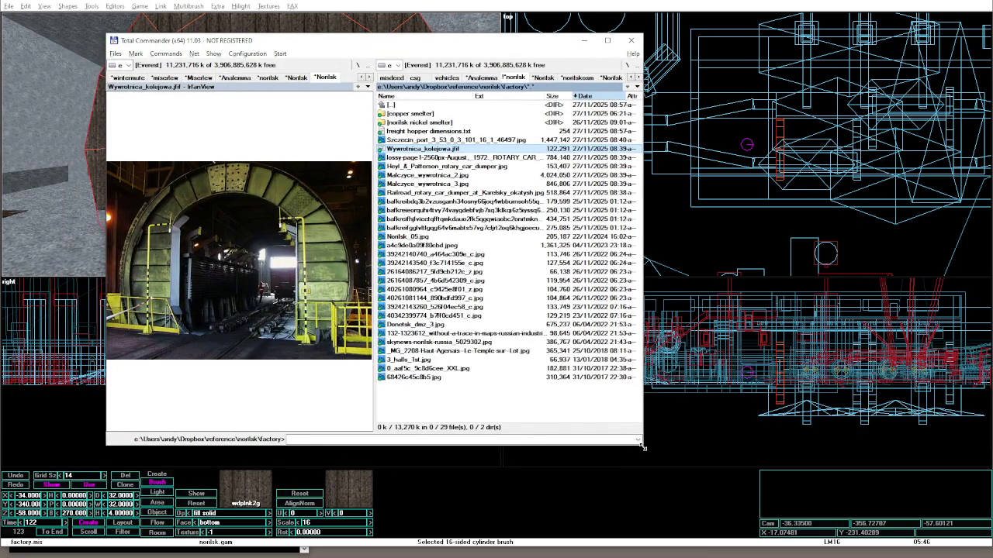
Step through the photos to the black-and-white rotary car dumper, then maximize and widen its preview.
drag(634, 442, 909, 494)
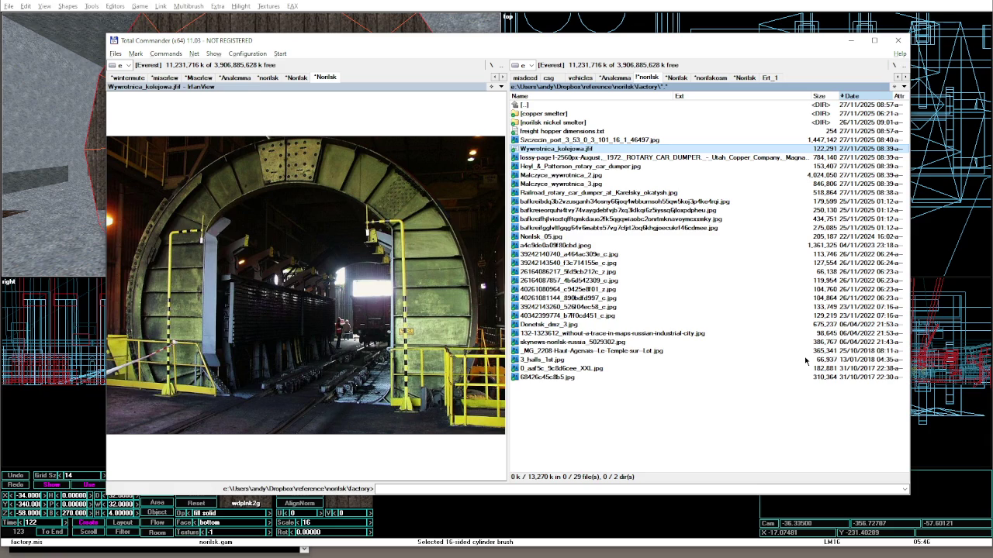
key(Up)
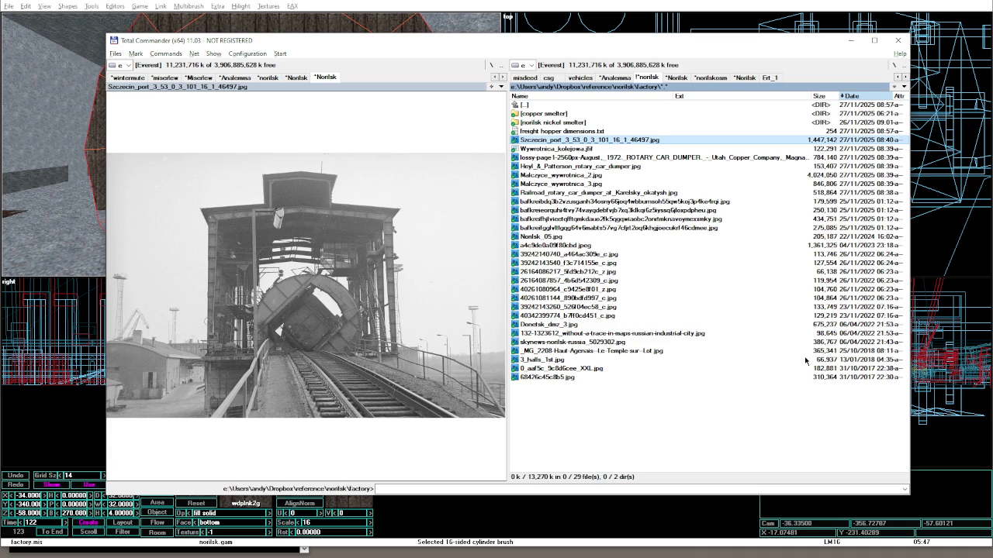
key(Down)
key(Up)
key(Down)
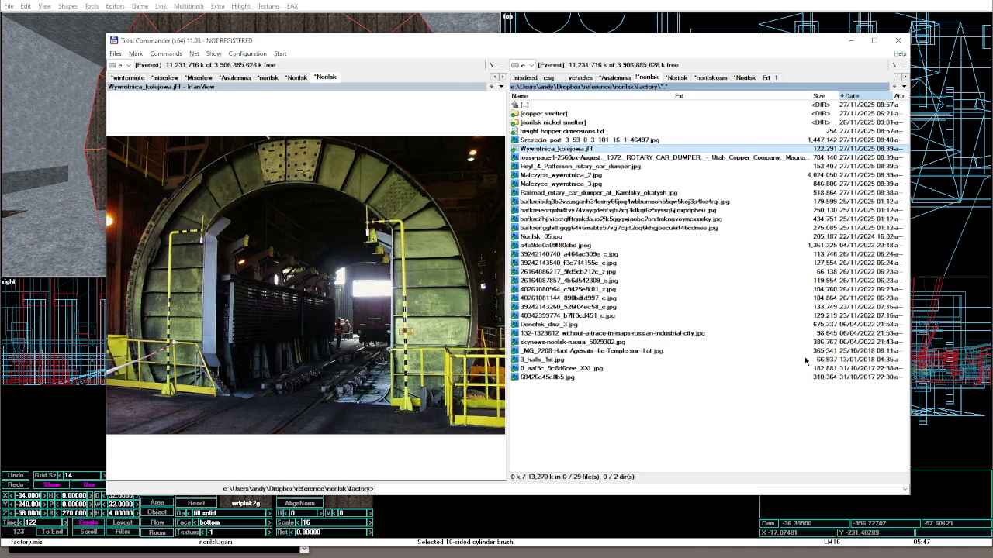
key(Down)
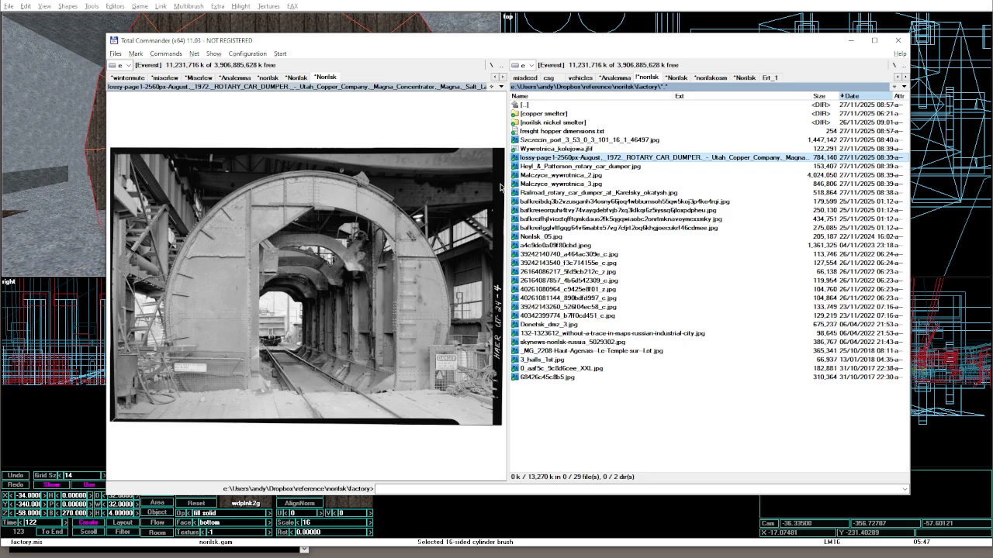
double_click(556, 43)
mouse_move(495, 138)
mouse_down()
mouse_move(889, 157)
mouse_move(832, 165)
mouse_up()
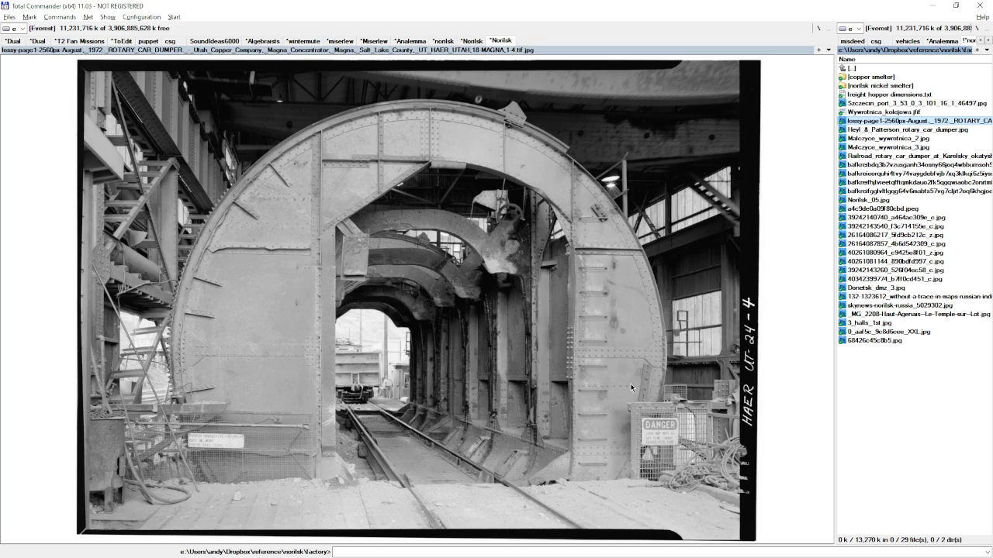
Compare the Heyl & Patterson, Malczyce, Karelsky, Szczecin and black-and-white dumper photos.
key(Down)
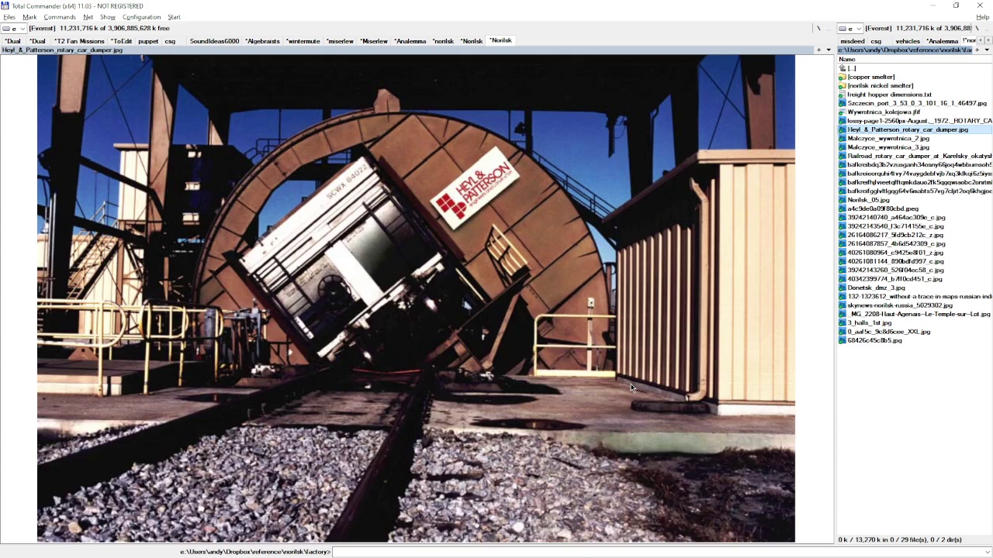
key(Down)
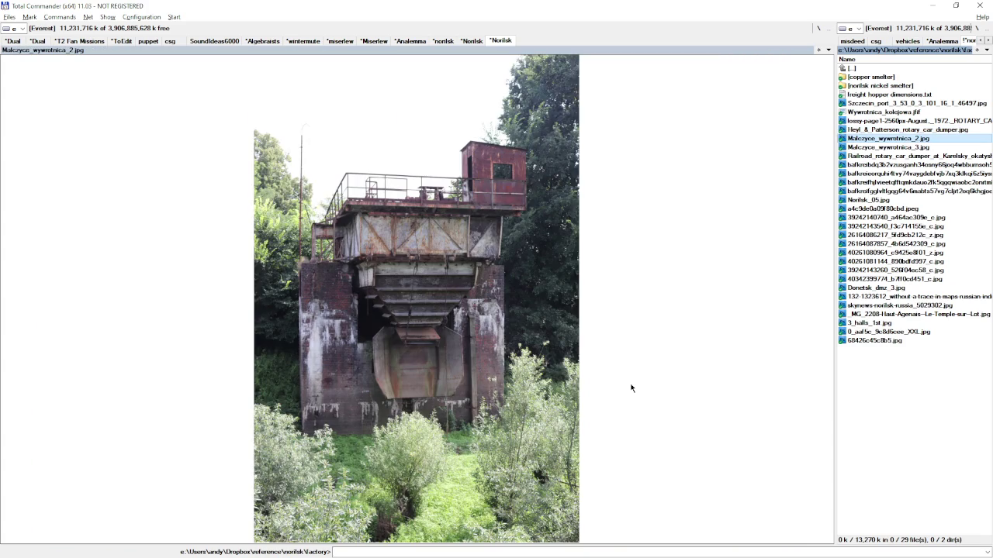
key(Down)
key(Down)
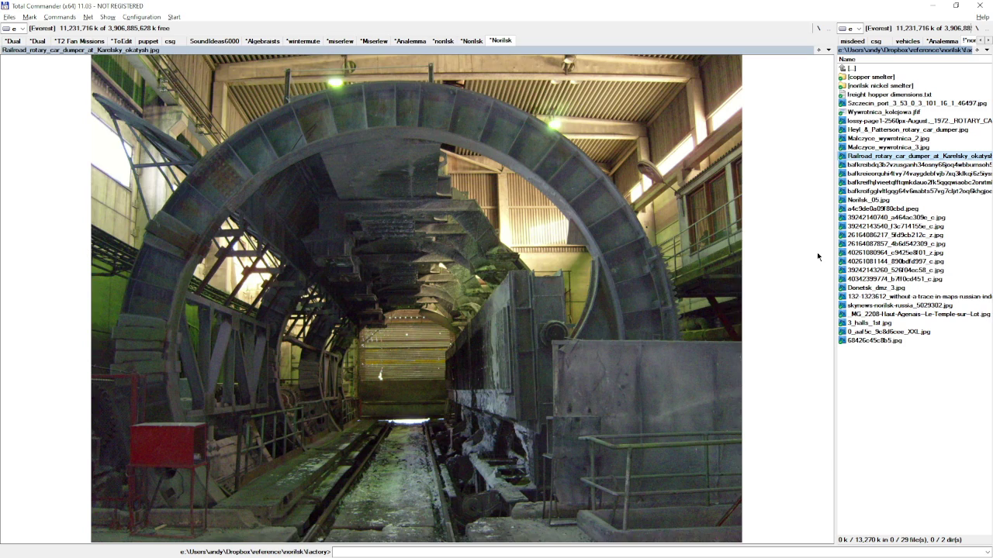
key(Down)
key(Up)
key(Up)
key(Up)
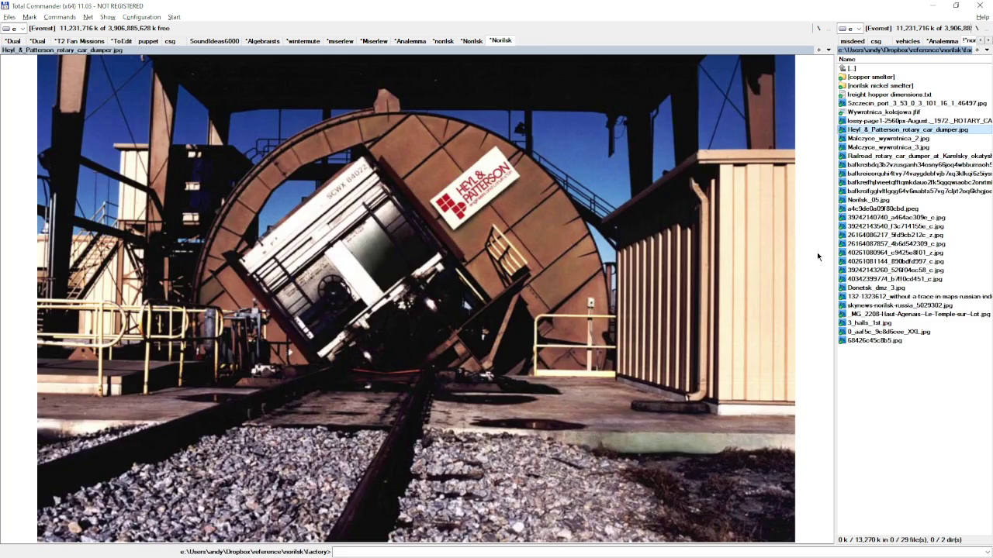
key(Up)
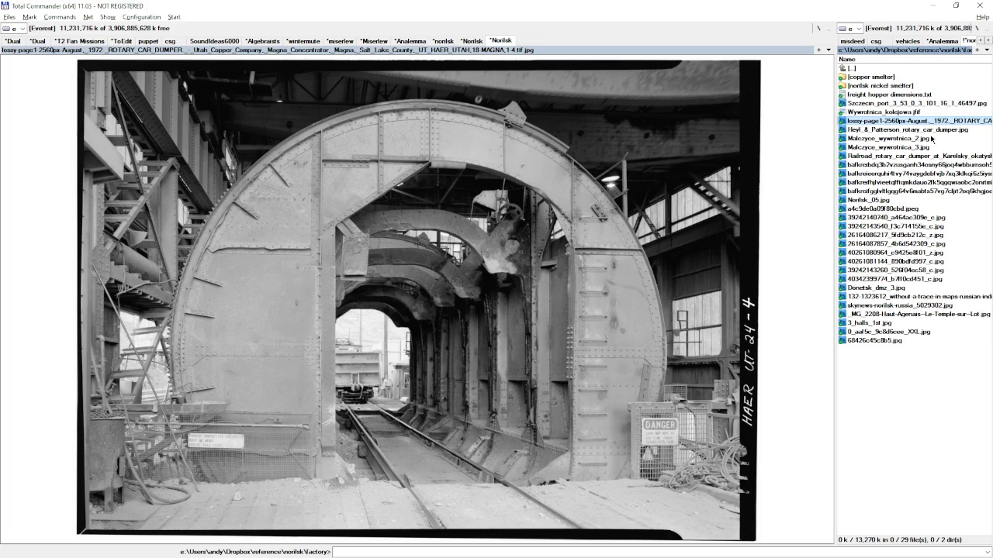
click(919, 114)
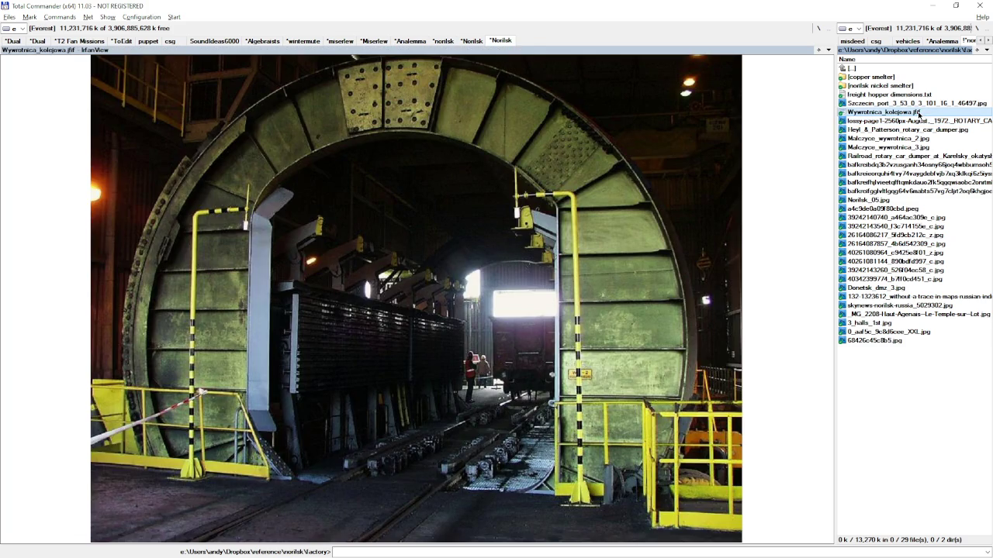
key(Up)
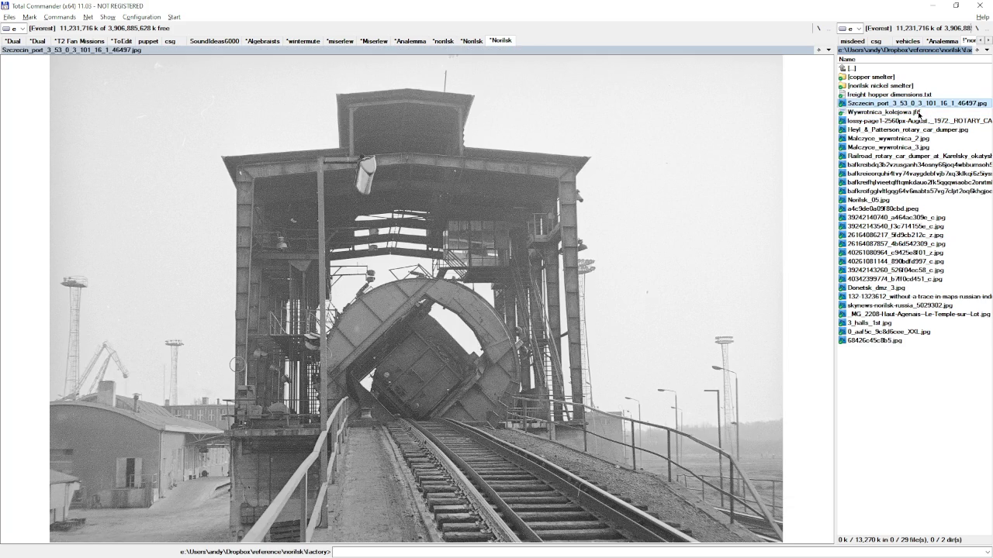
key(Down)
key(Down)
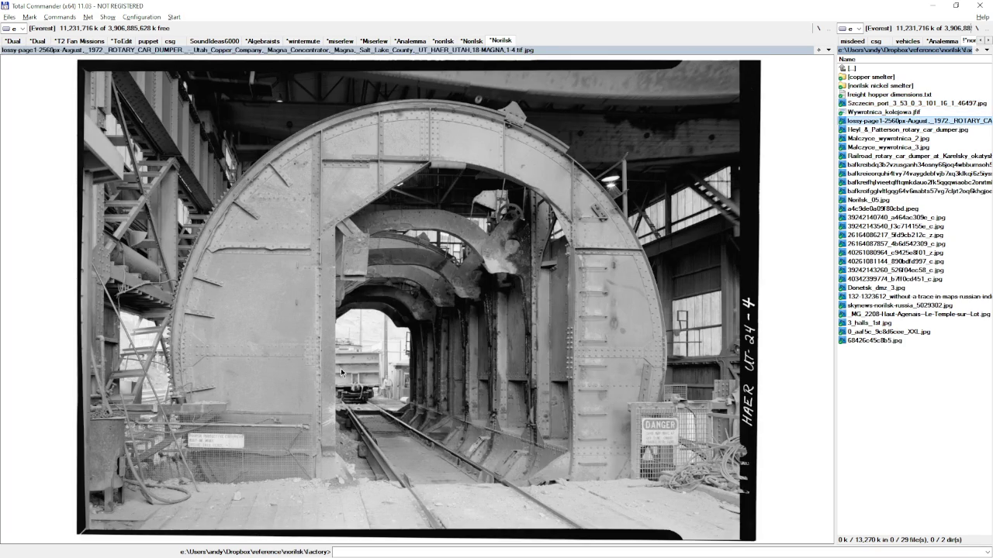
Close the Quick View preview and restore the window, returning to DromEd.
key(ctrl+q)
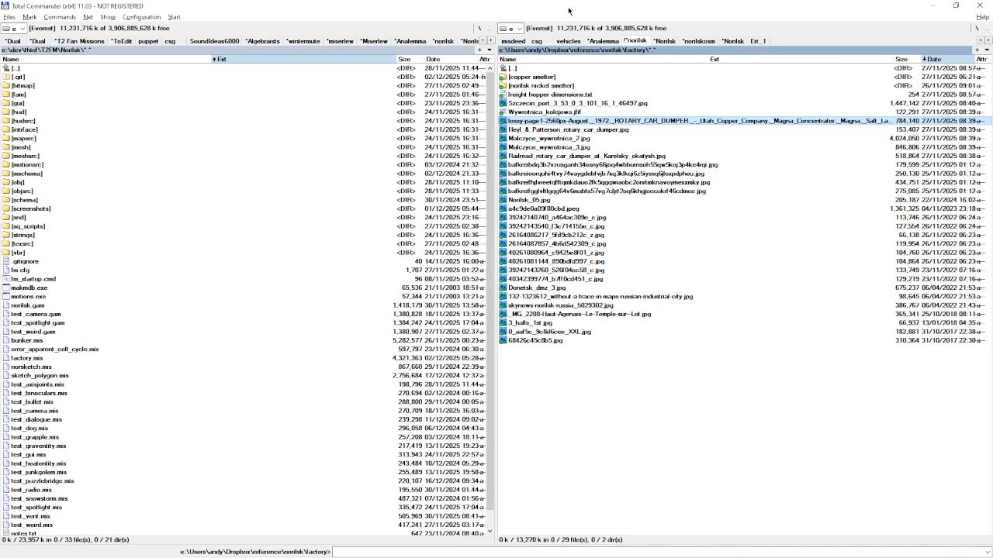
double_click(571, 6)
click(571, 6)
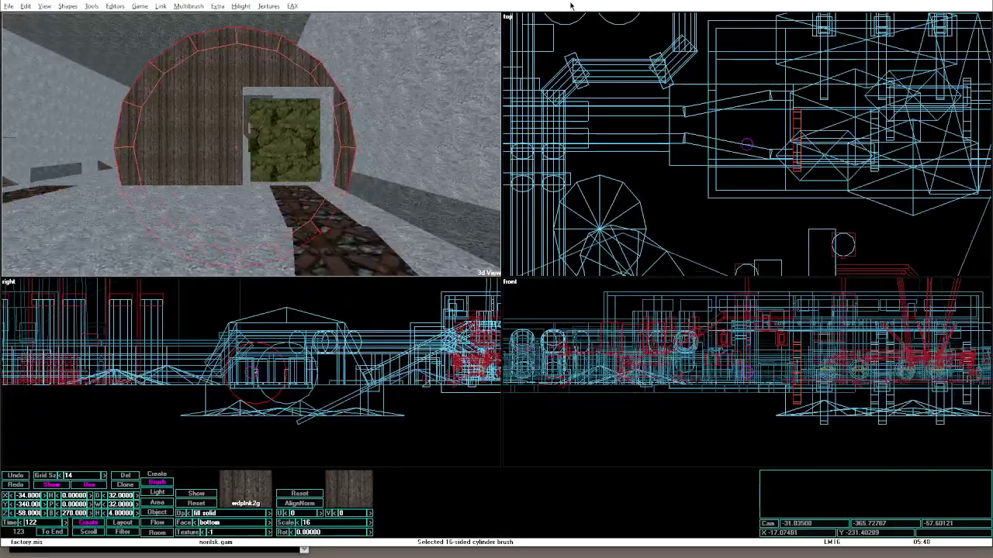
Run the level in game mode, walk to the green doorway along the stone ledge, then exit.
key(alt+g)
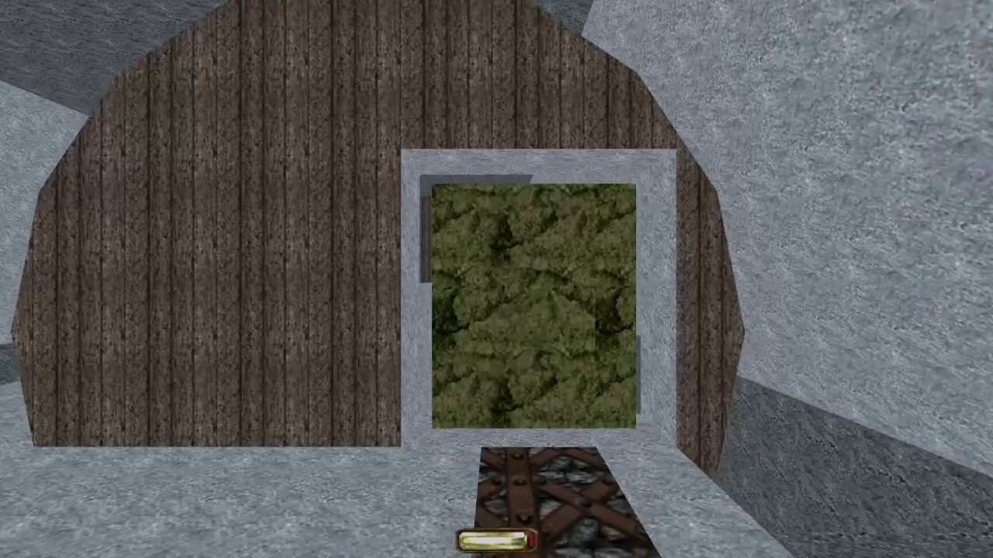
key(w)
key(w)
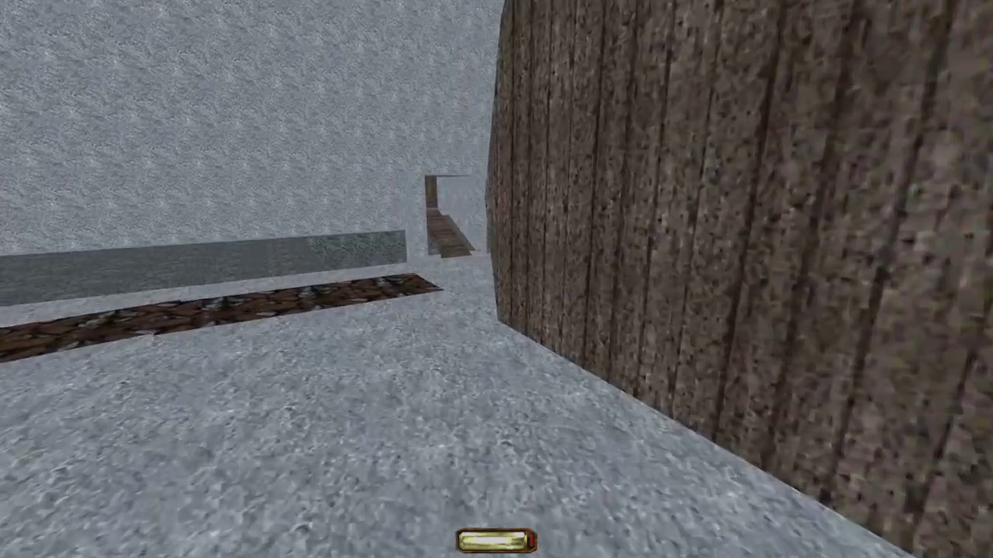
key(w)
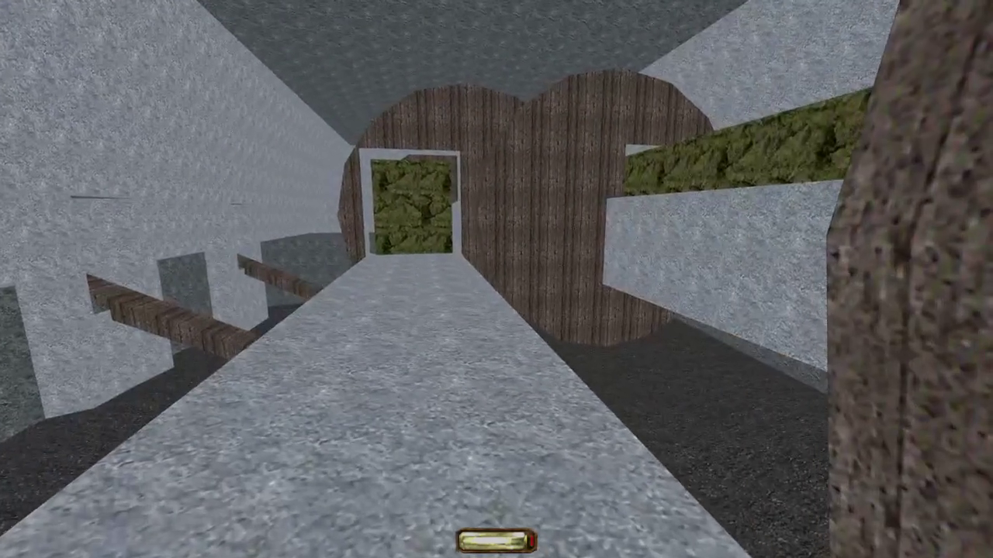
key(w)
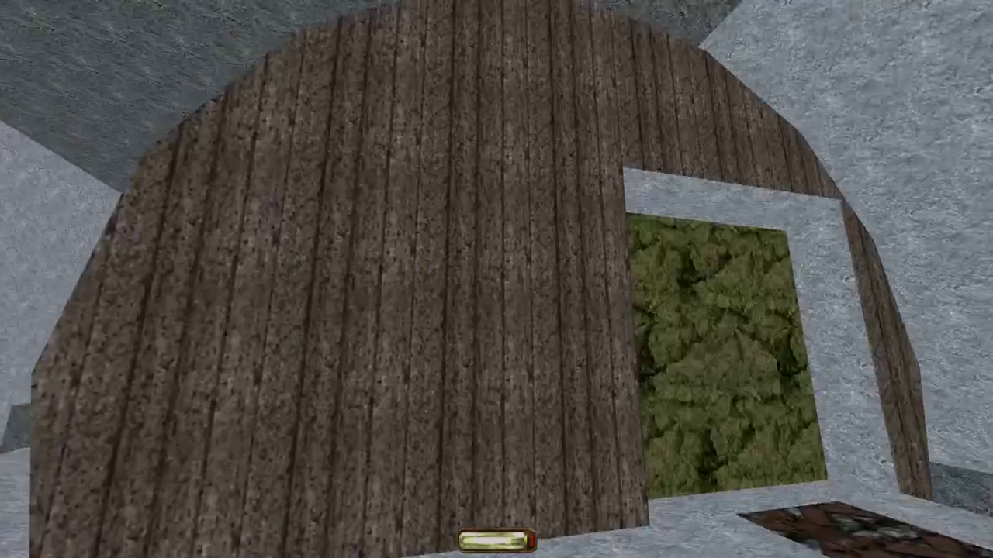
key(alt+e)
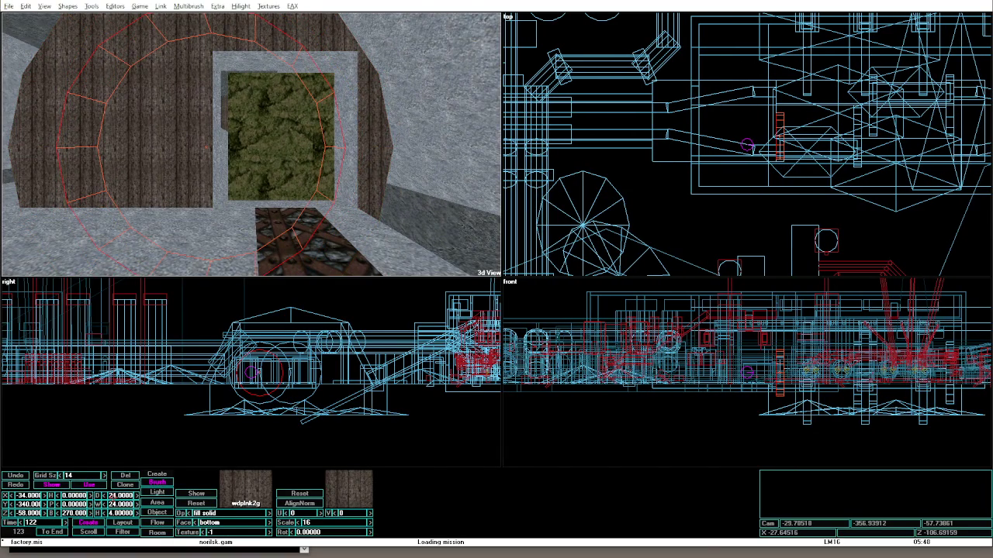
Check the 24-unit ring in game mode before the round wooden door, relaunching the test repeatedly.
key(KP_Add)
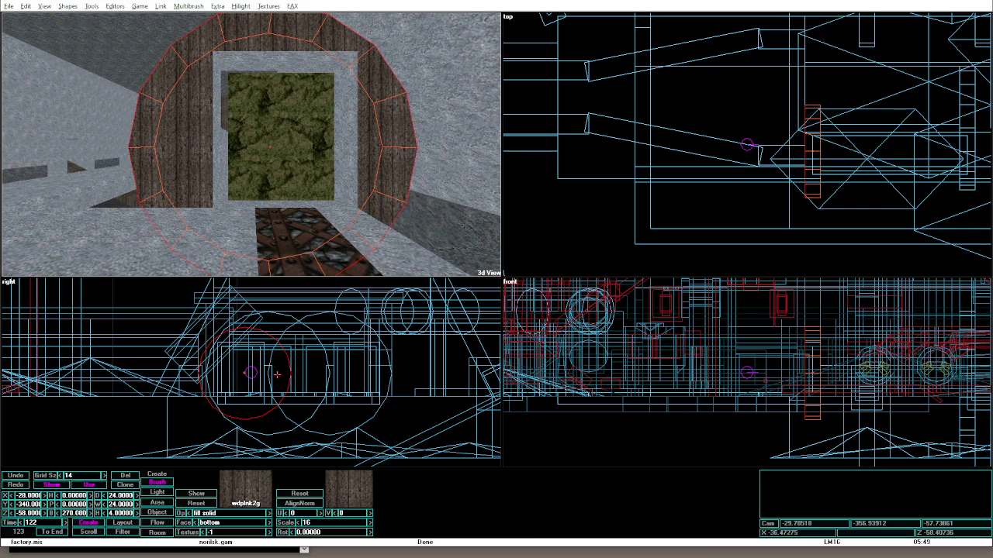
key(Down)
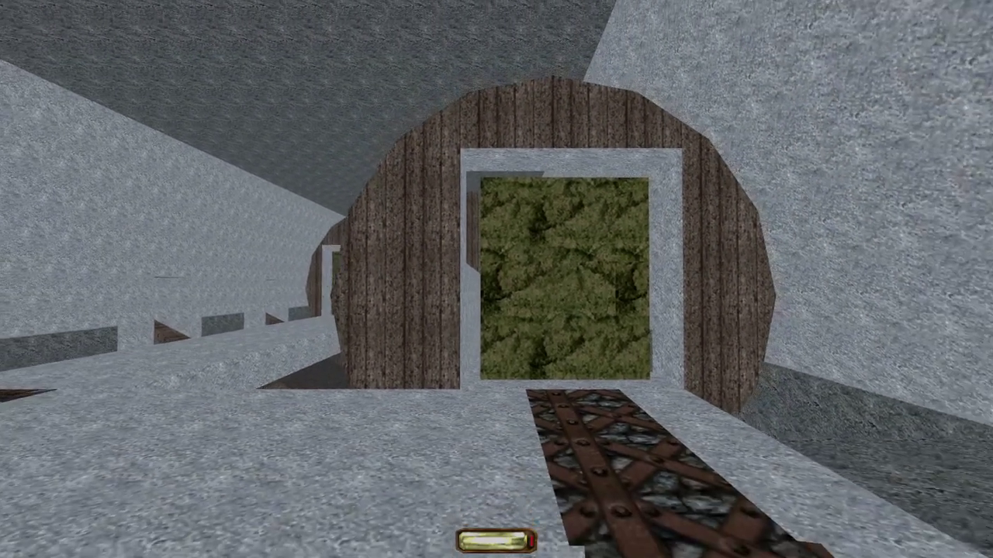
key(Up)
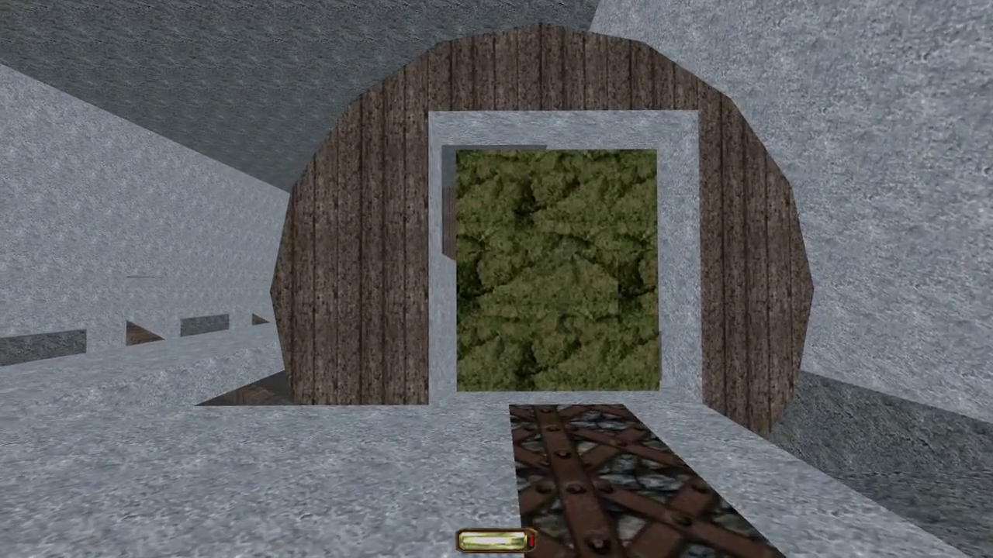
key(alt+e)
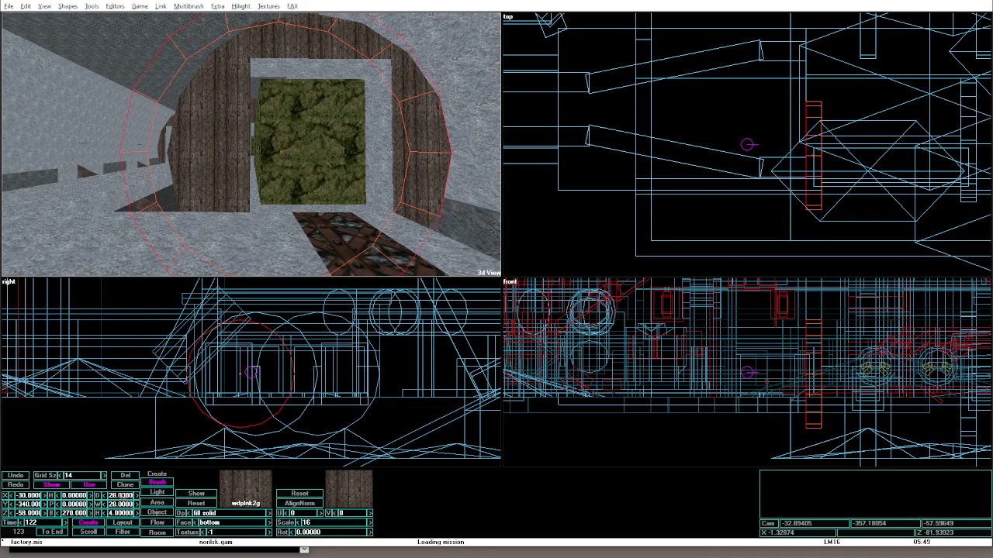
key(alt+g)
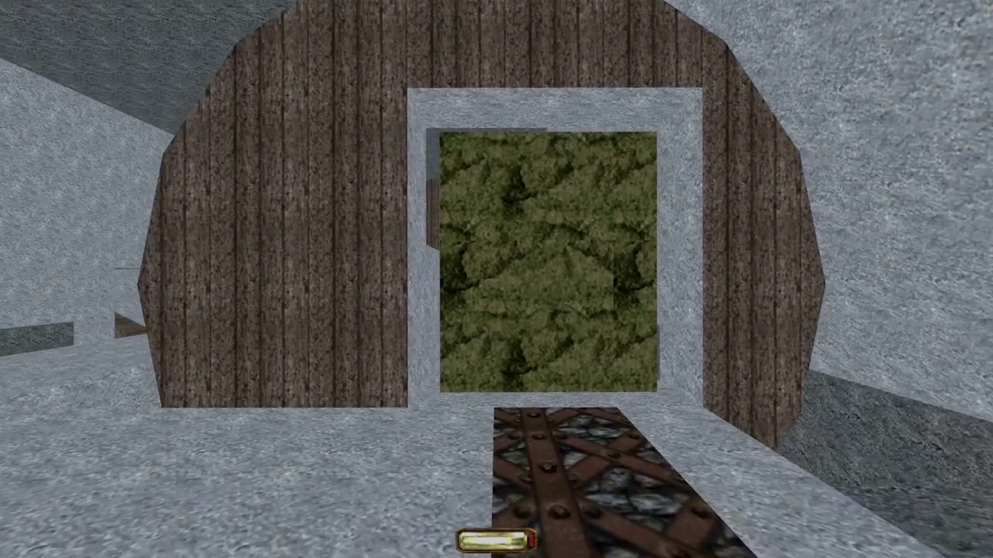
key(alt+e)
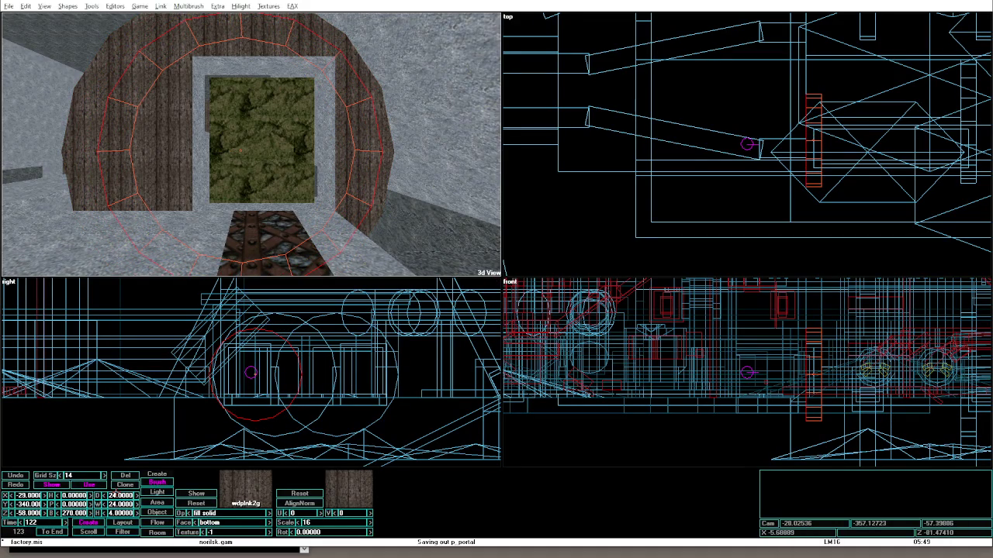
key(alt+g)
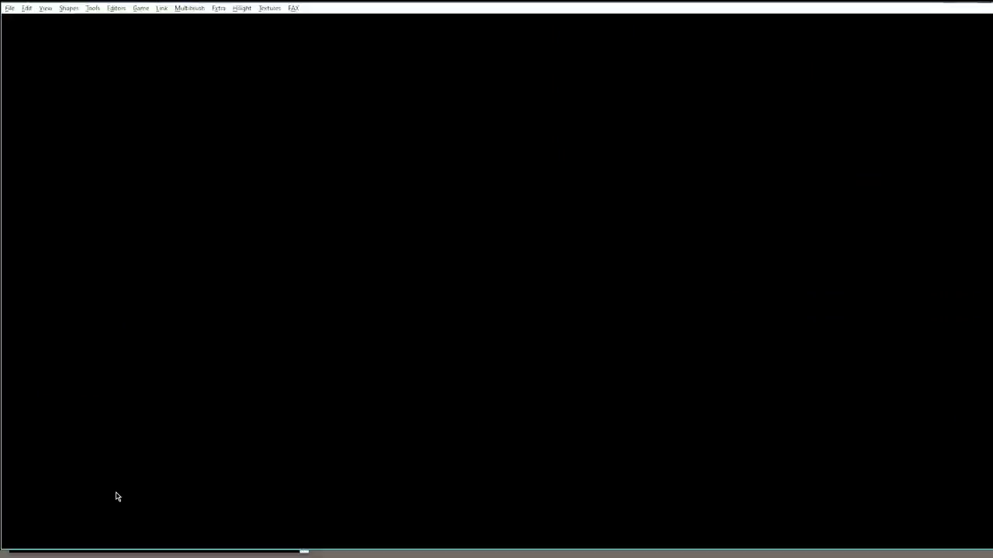
Walk into the wooden ring, look down the passage of rings, then exit to the editor.
key(w)
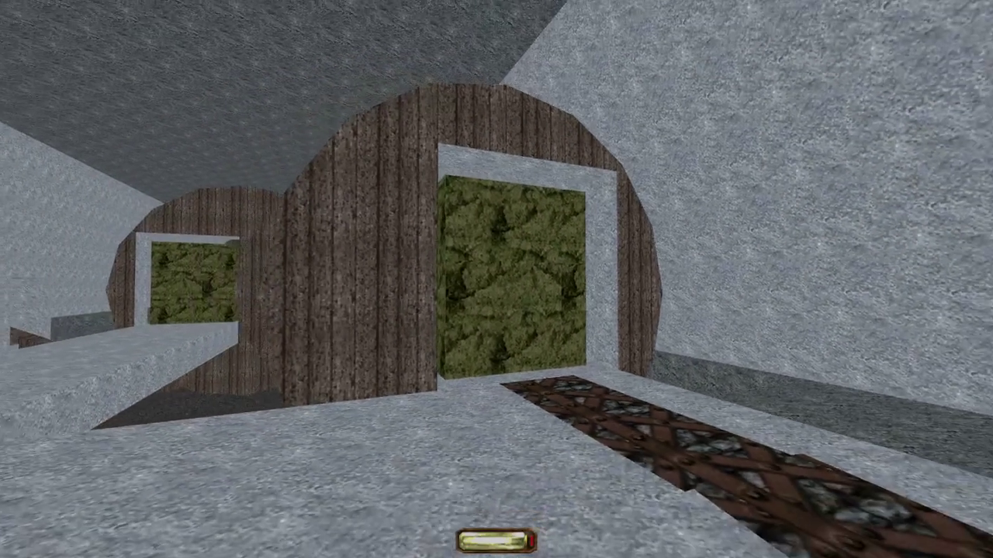
key(w)
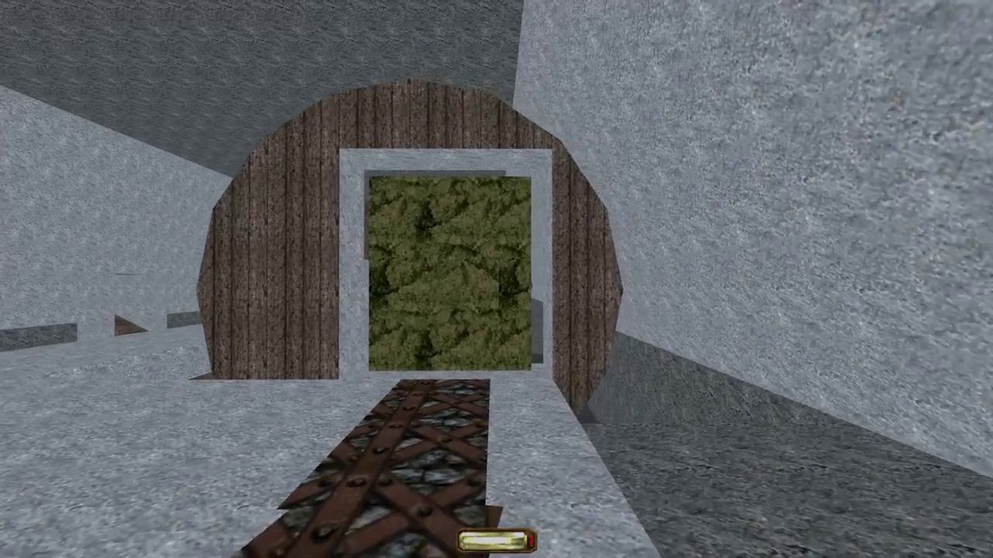
key(w)
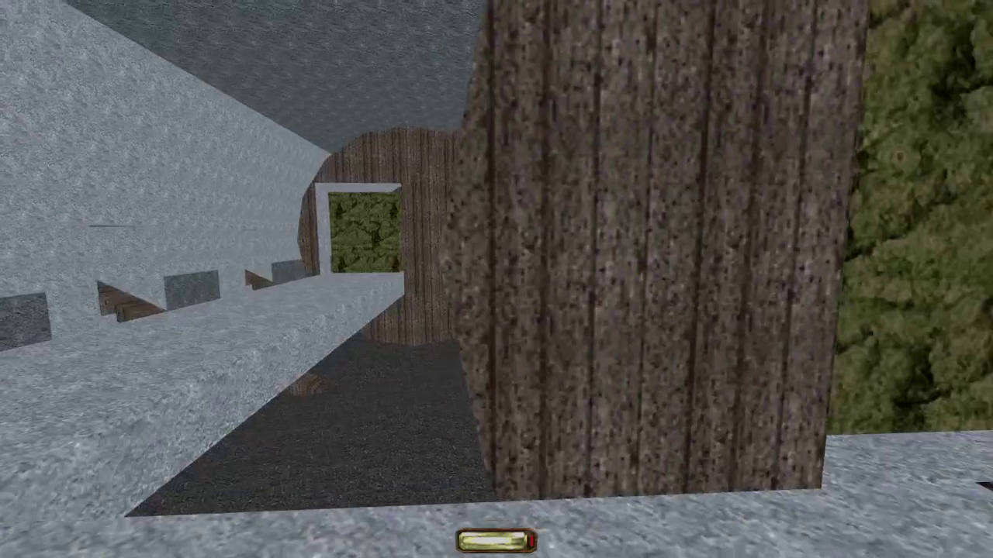
key(alt+e)
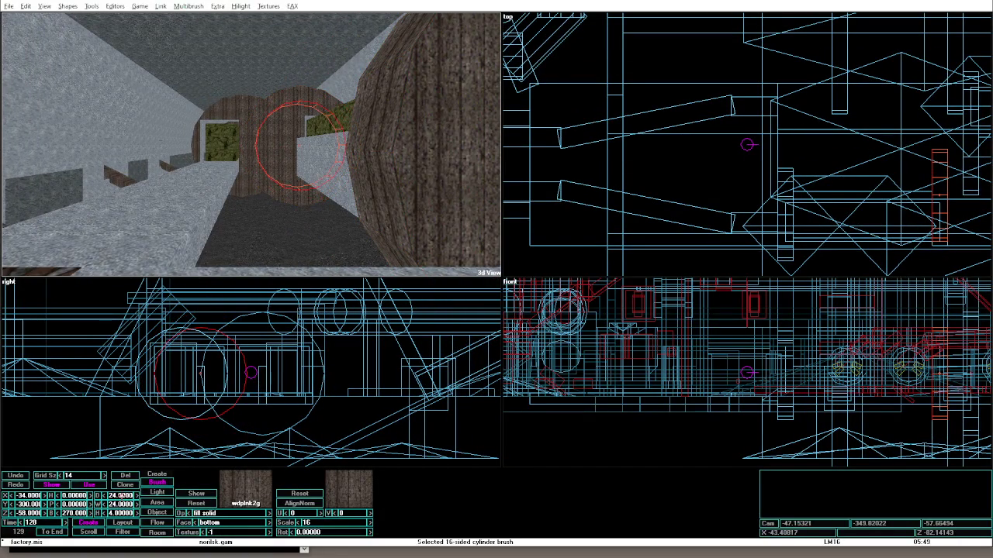
Fly the 3D camera along the passage to the spot for the next ring at Y -252.
key(Up)
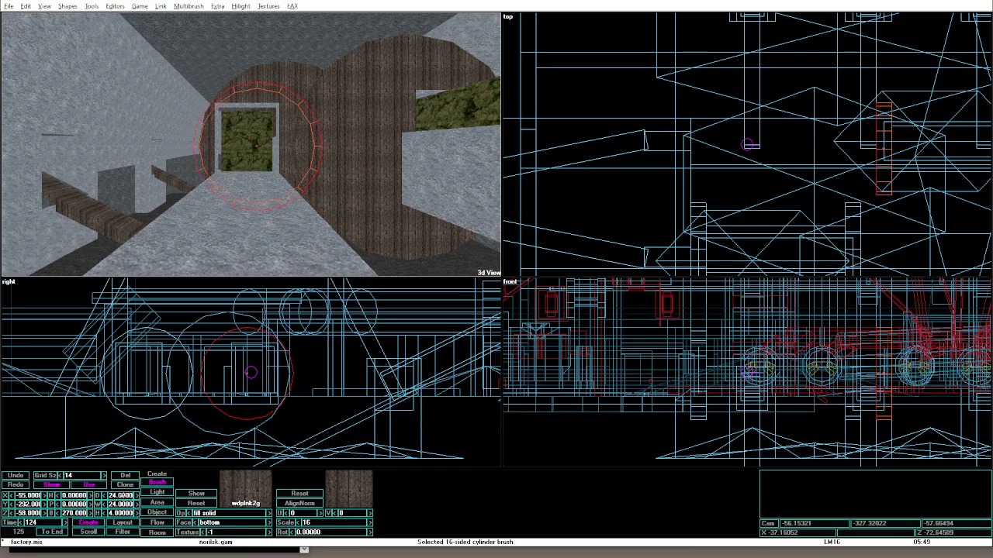
key(Up)
key(Left)
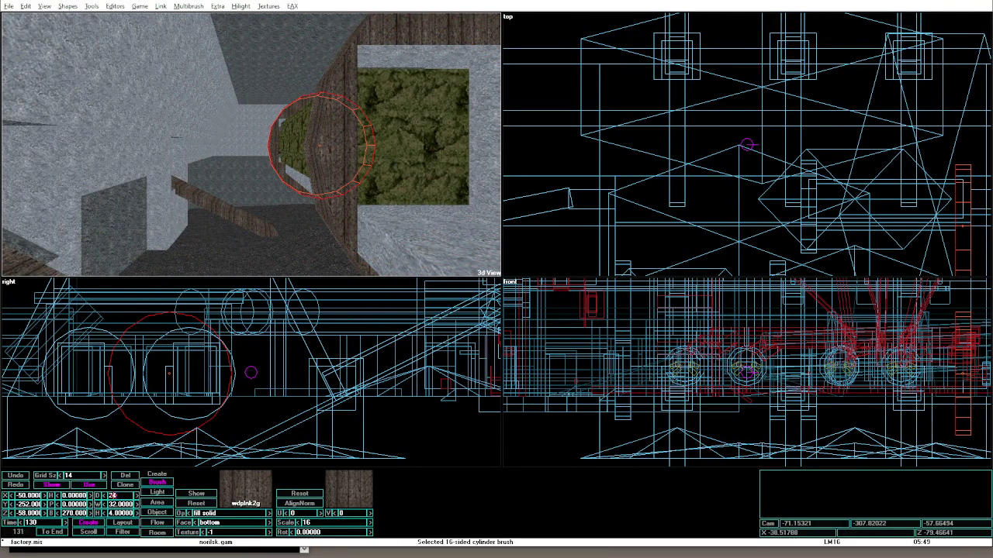
key(Up)
key(Right)
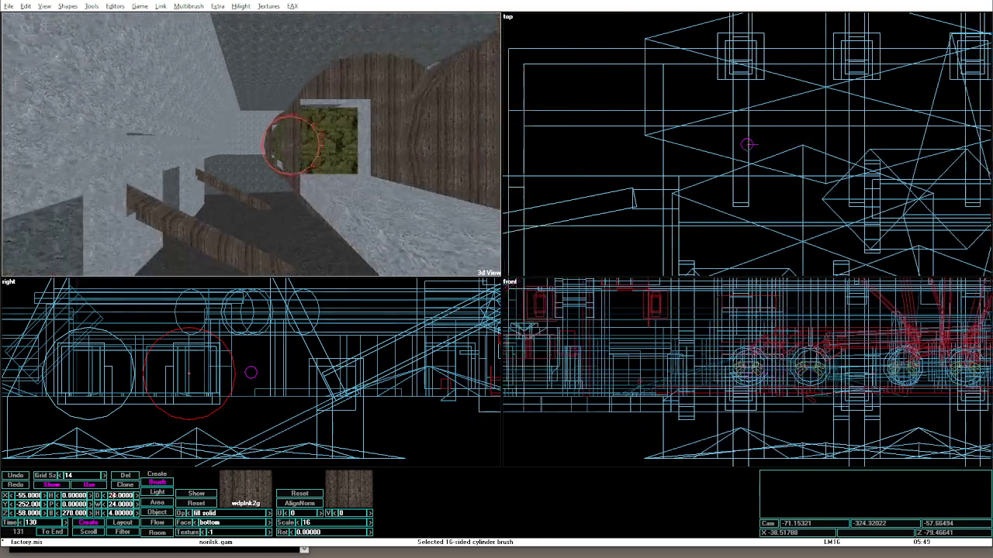
key(Up)
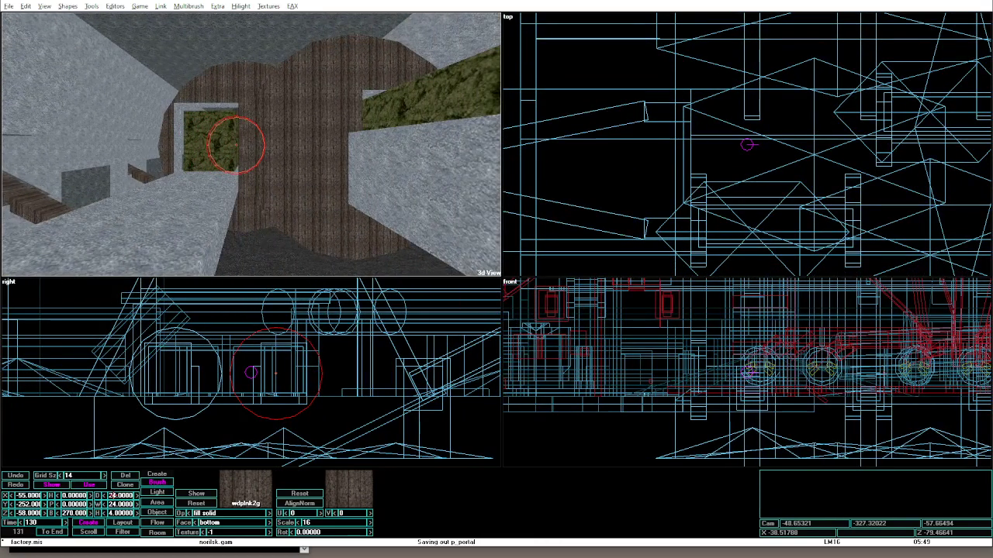
key(Up)
key(alt+g)
key(Up)
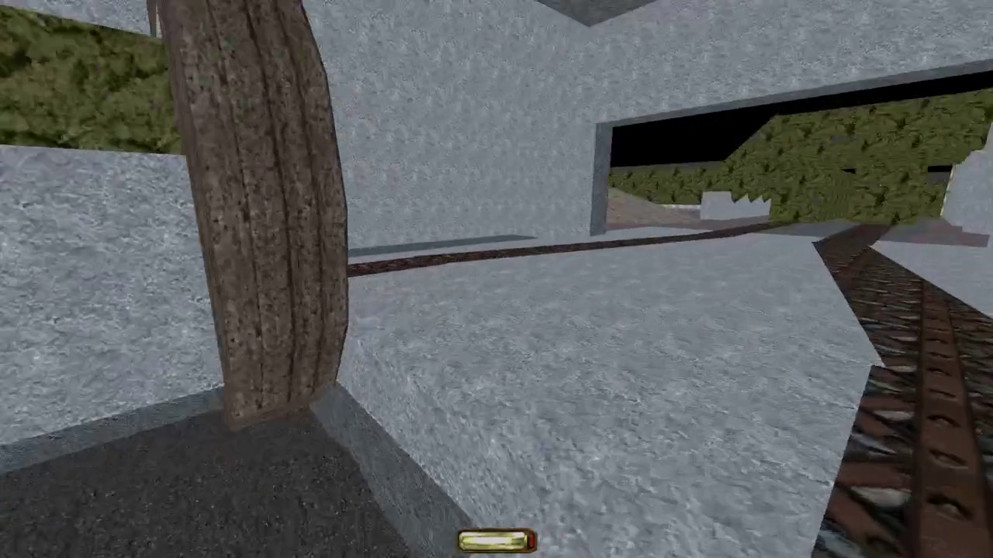
key(Up)
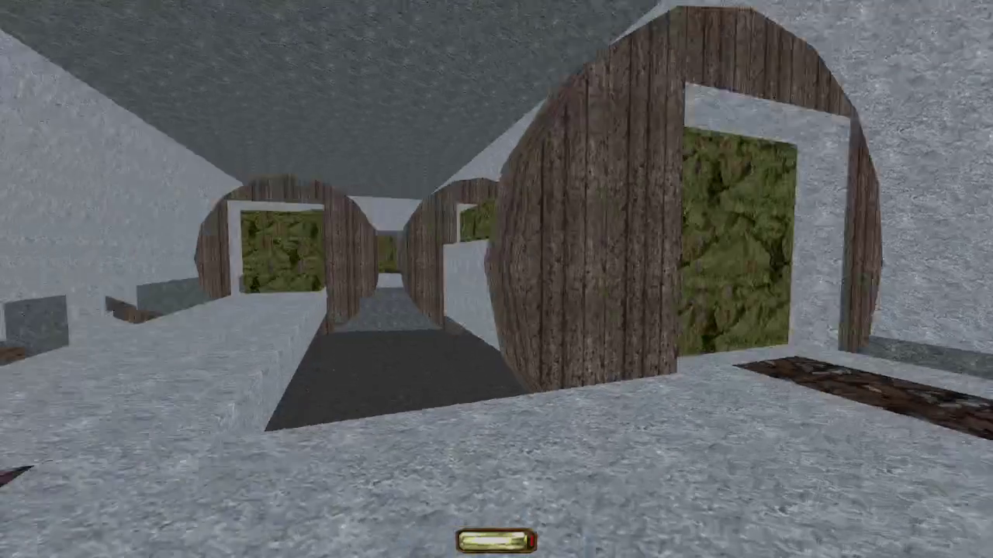
key(Up)
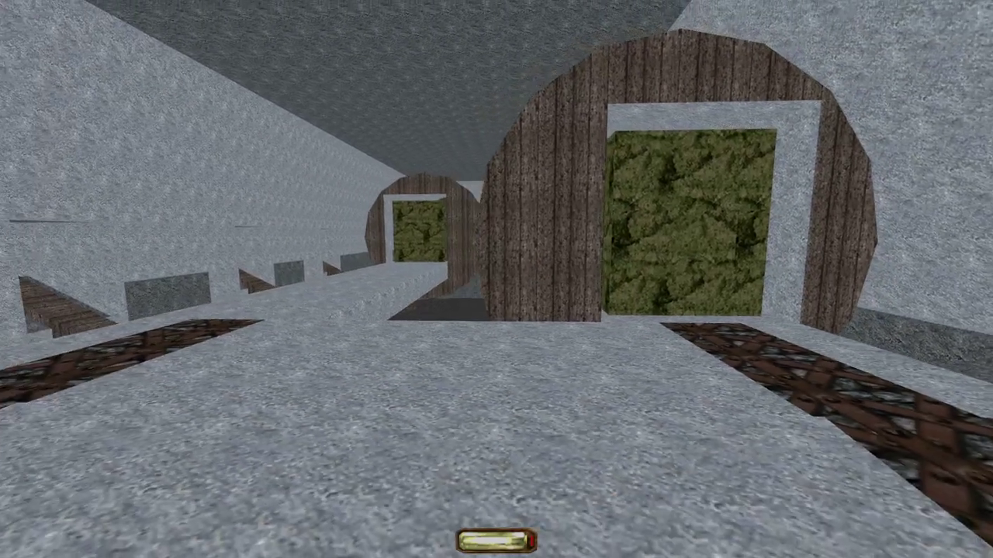
key(Up)
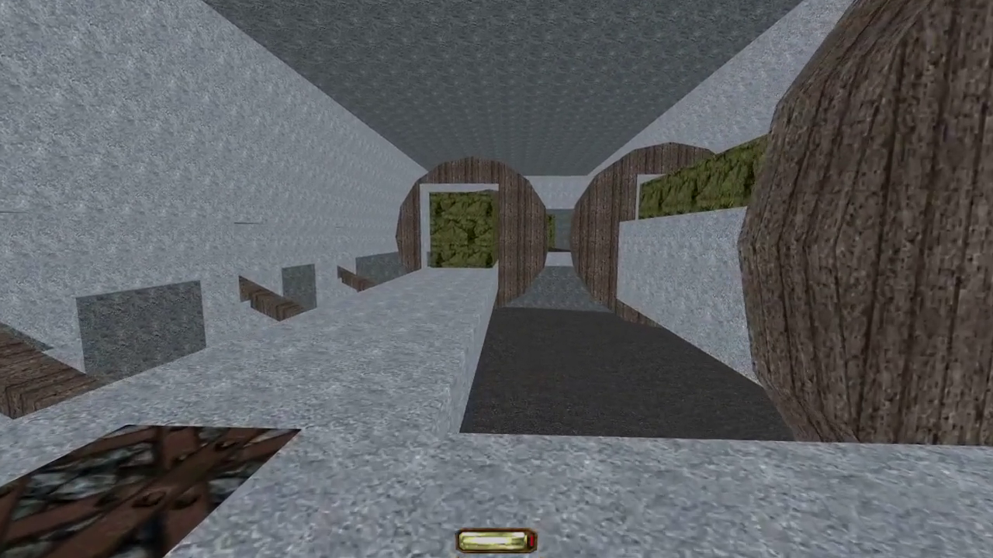
key(Left)
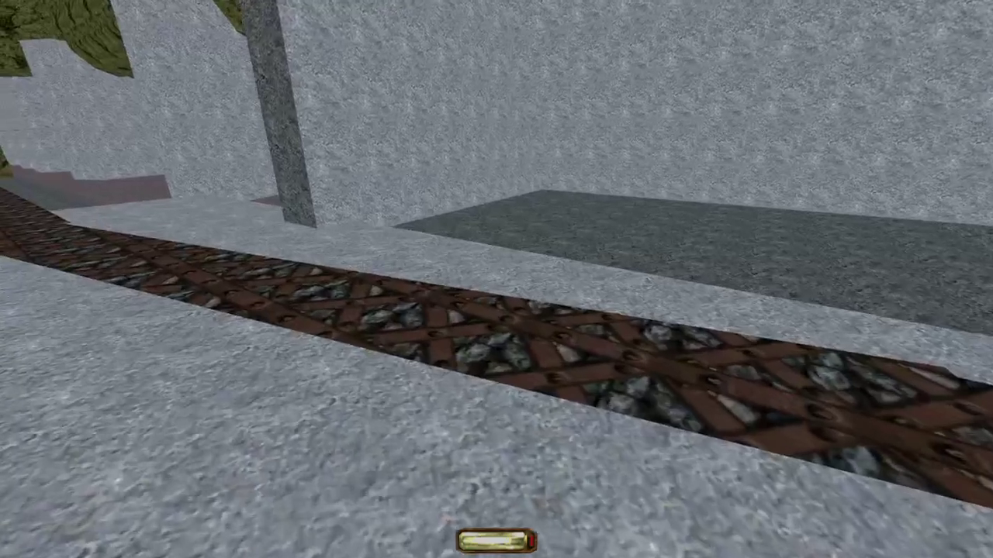
key(Left)
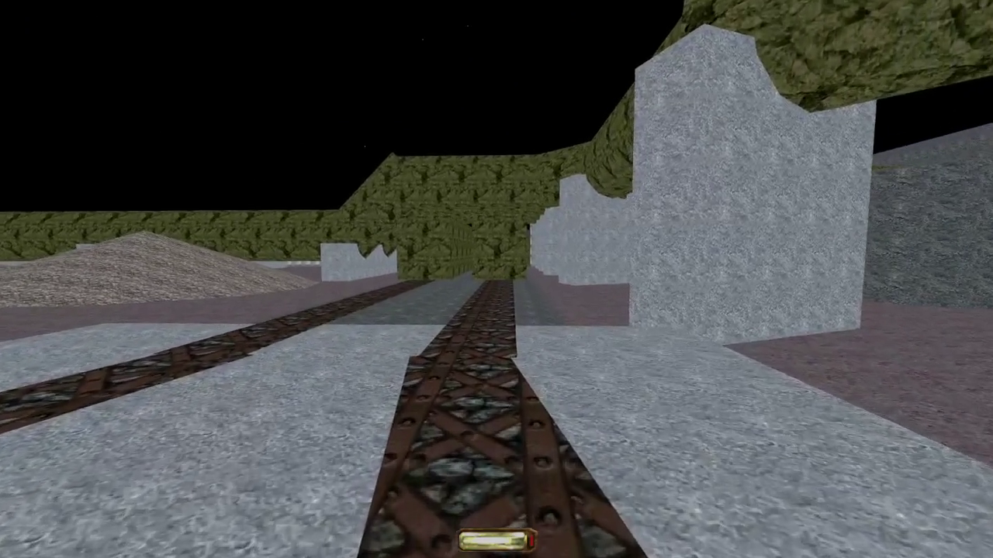
key(Right)
key(Right)
key(Up)
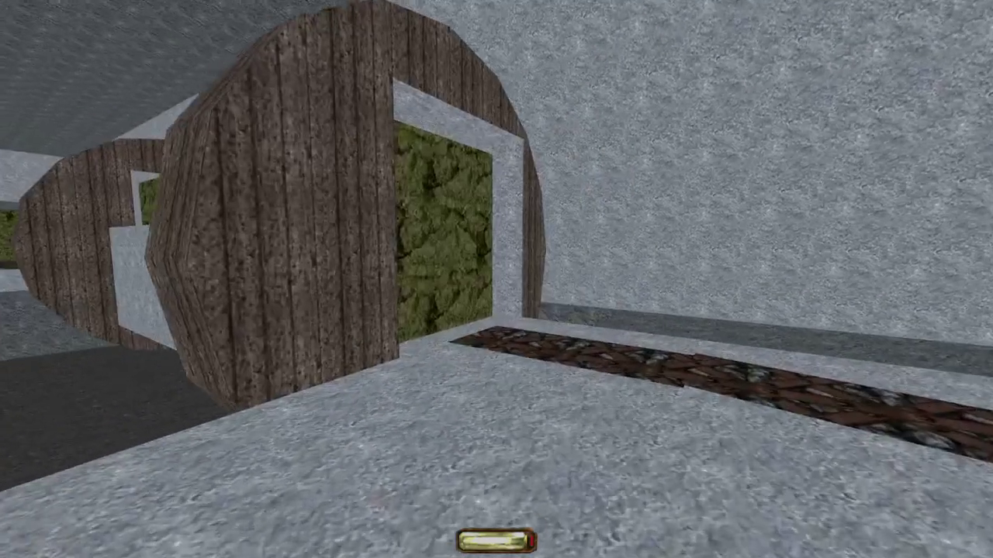
key(Left)
key(Left)
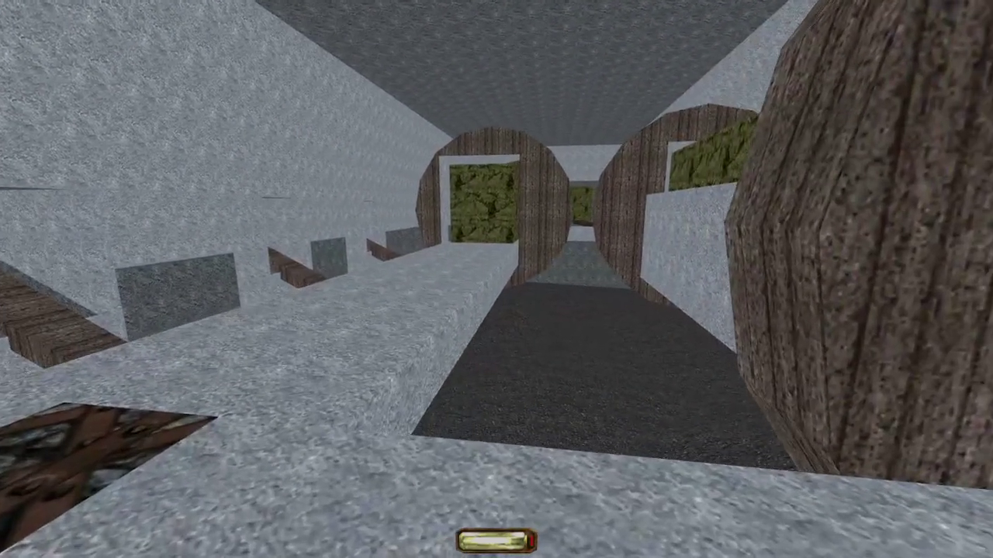
key(Right)
key(Up)
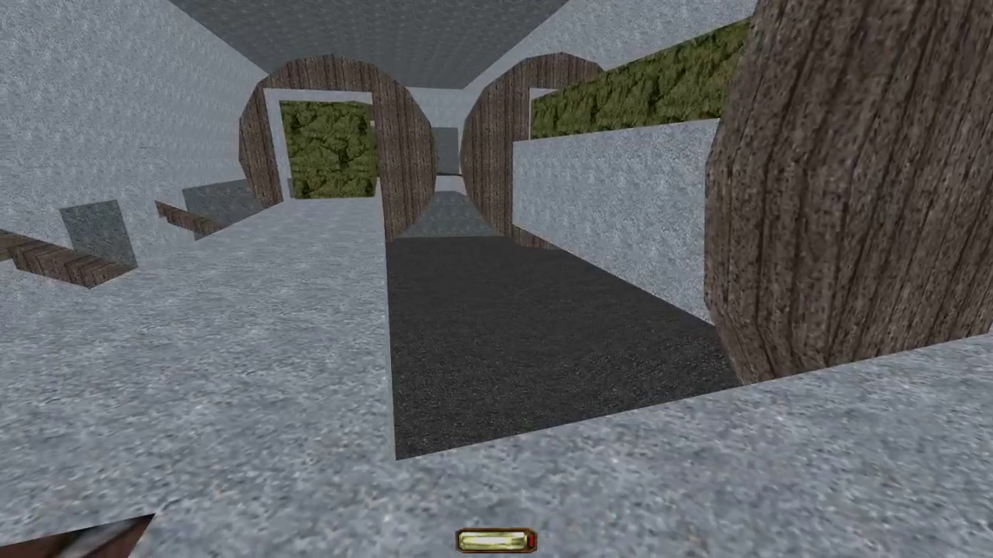
key(Up)
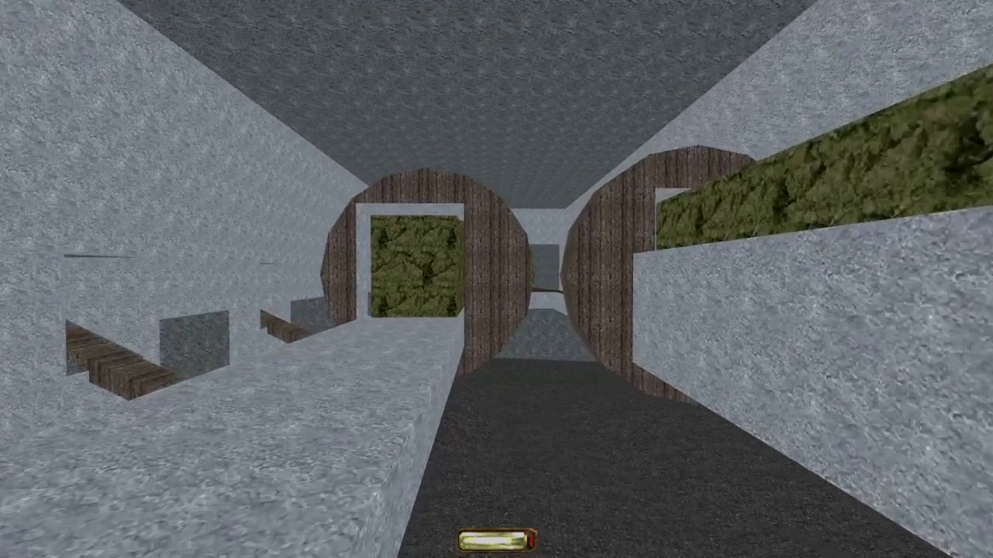
key(Up)
key(Right)
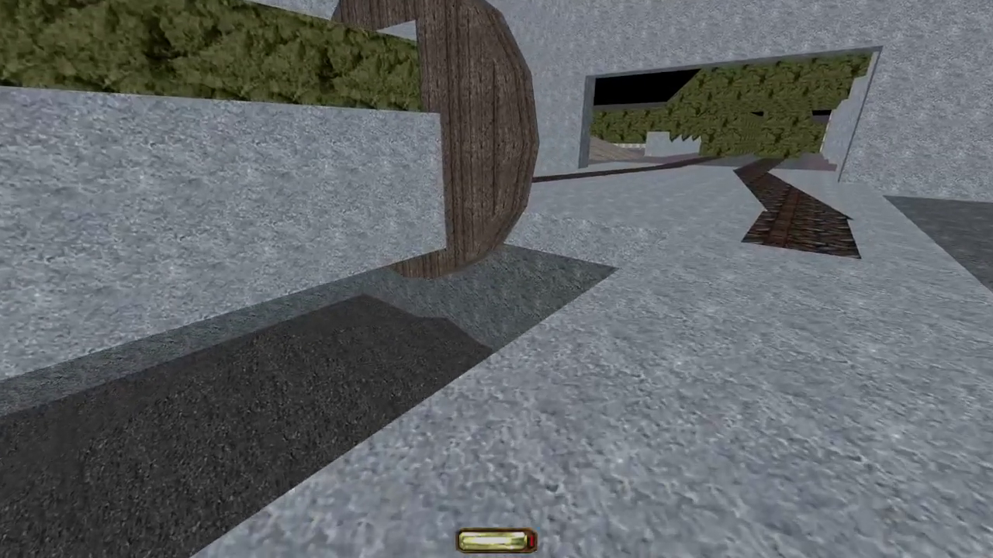
key(Up)
key(Left)
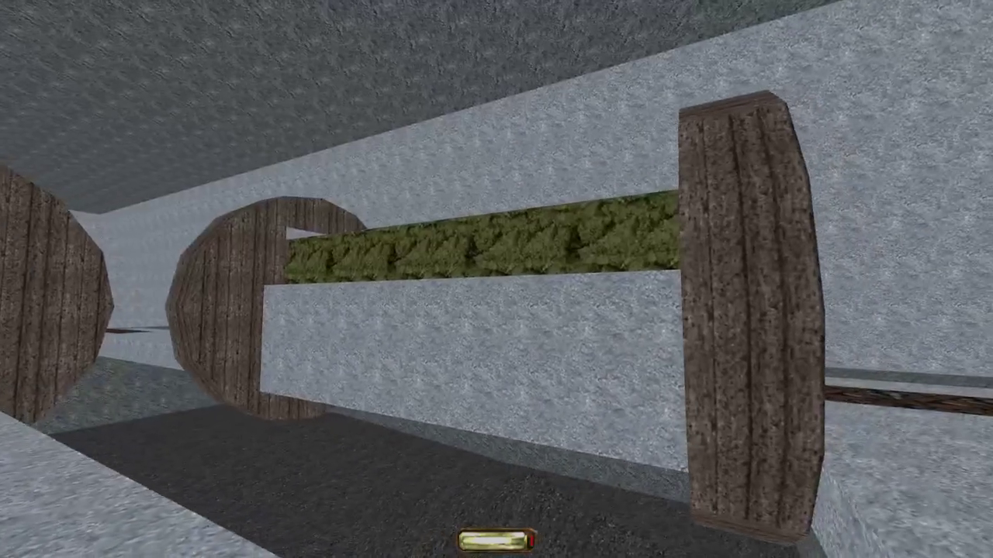
key(Up)
key(Right)
key(Up)
key(Left)
key(Left)
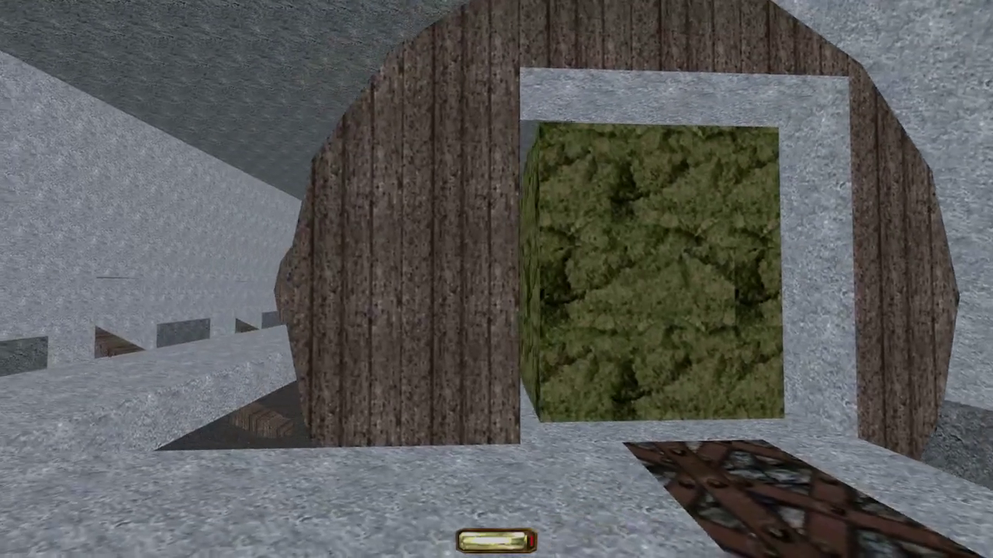
key(Left)
key(Up)
key(Right)
key(Left)
key(Right)
key(Left)
key(Left)
key(Up)
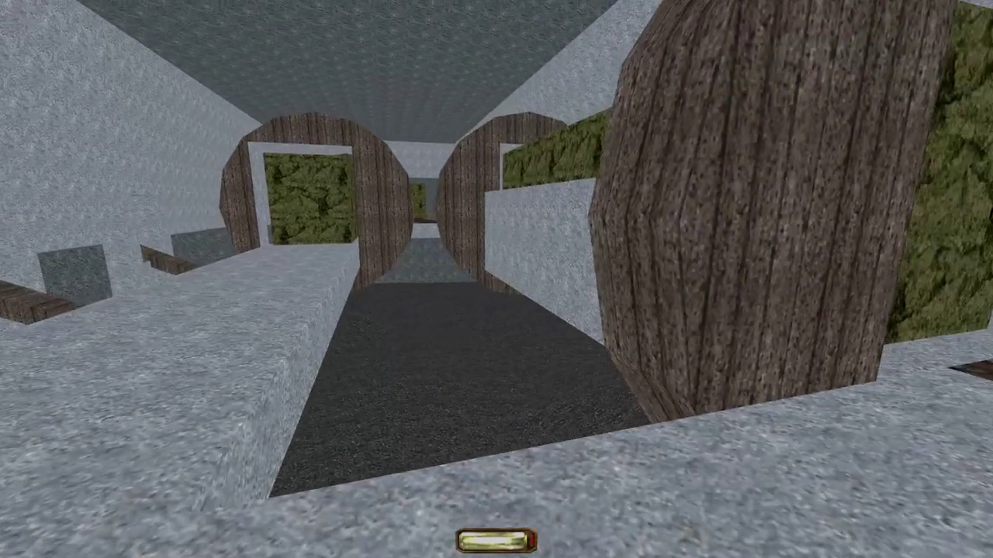
key(Right)
key(Up)
key(Down)
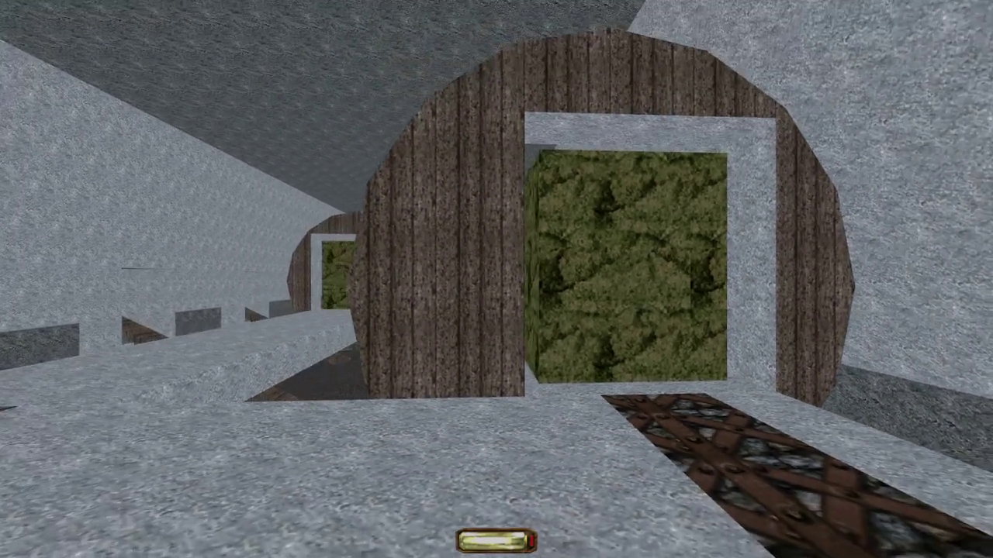
key(Right)
key(Left)
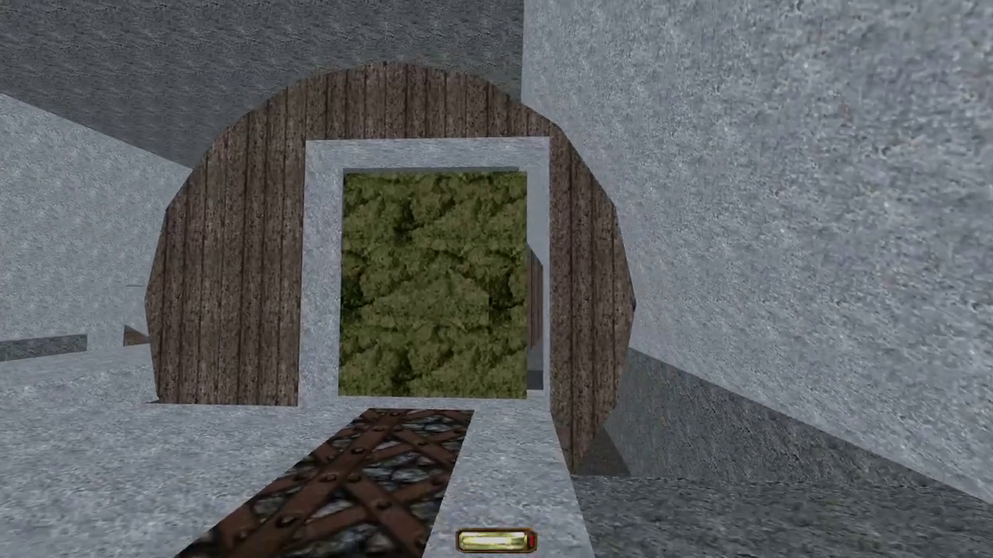
key(Right)
key(Left)
key(Right)
key(alt+e)
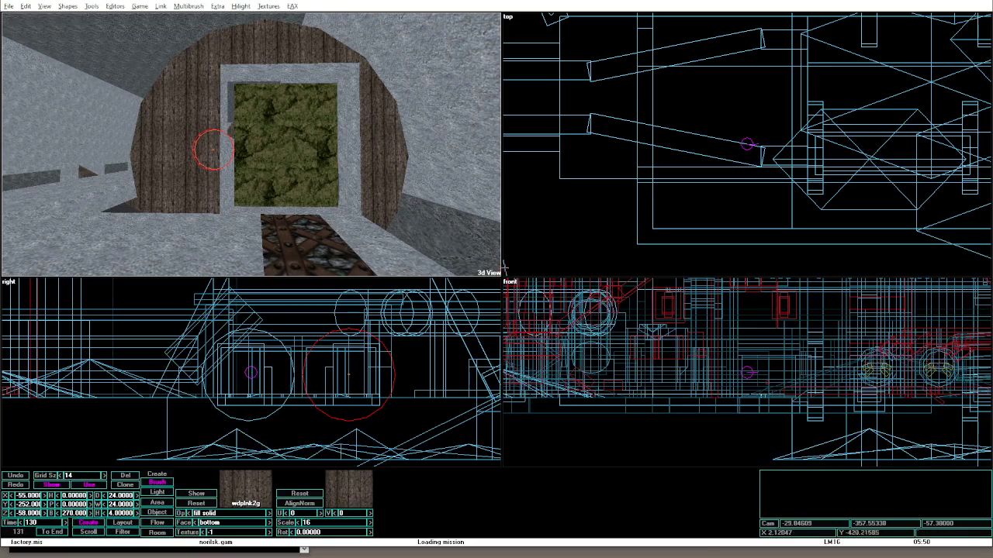
key(Up)
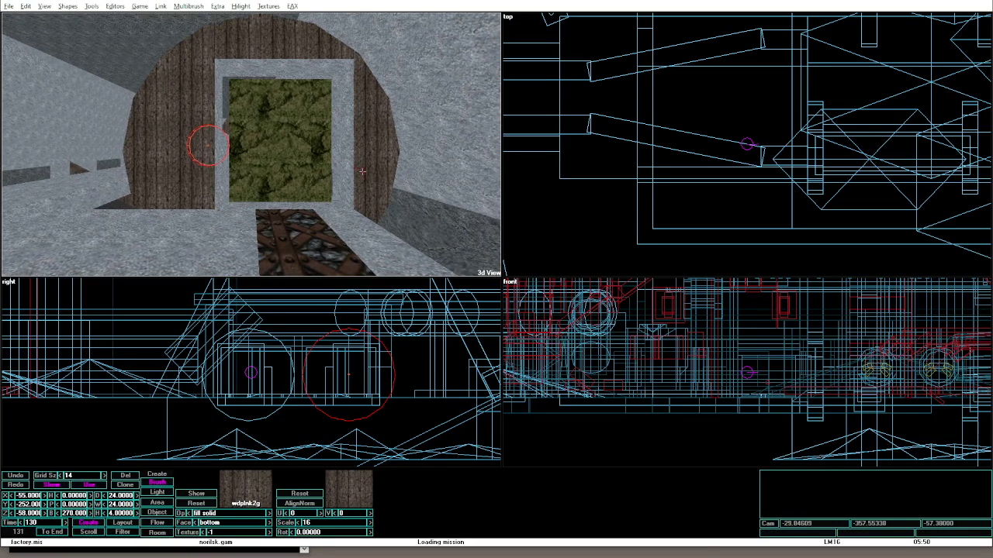